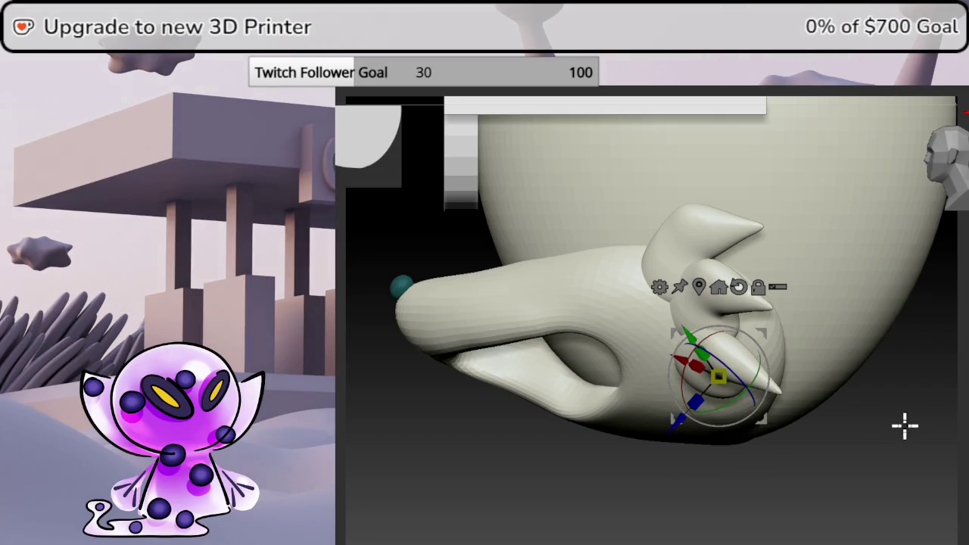
- Move the lower spiky cheek fin down and left beside the mouth, checking it from the front
{"action": "left_click_drag", "start_coordinate": [766, 328], "coordinate": [780, 327]}
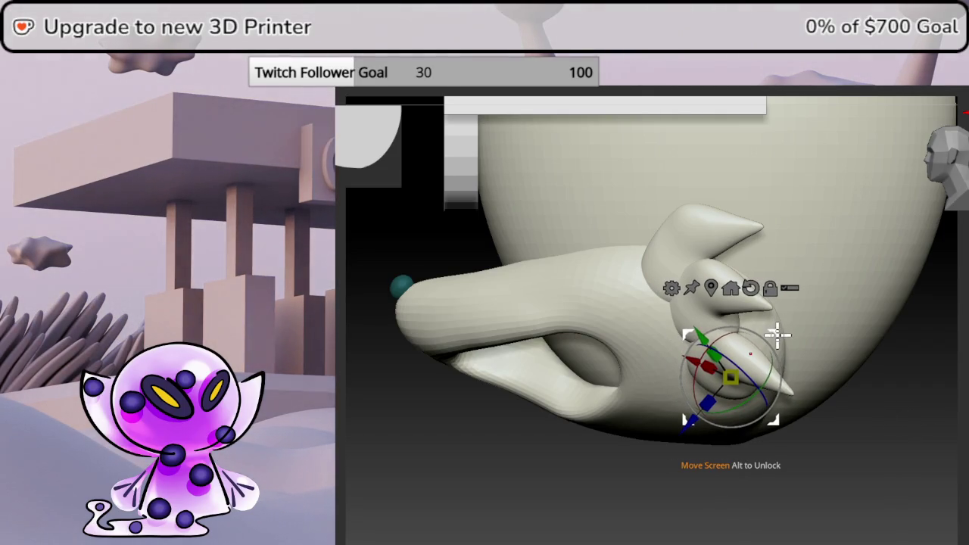
{"action": "left_click_drag", "start_coordinate": [840, 424], "coordinate": [927, 219]}
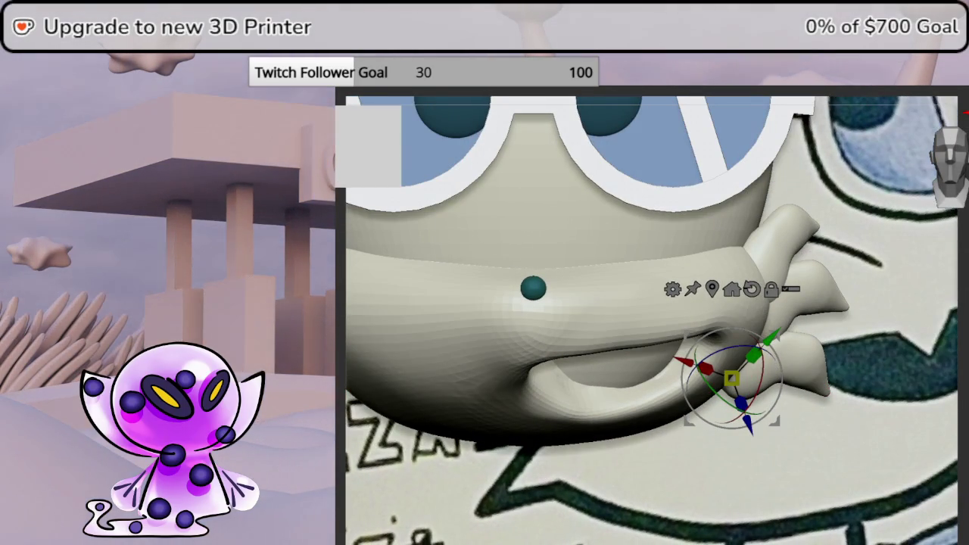
{"action": "key", "text": "q"}
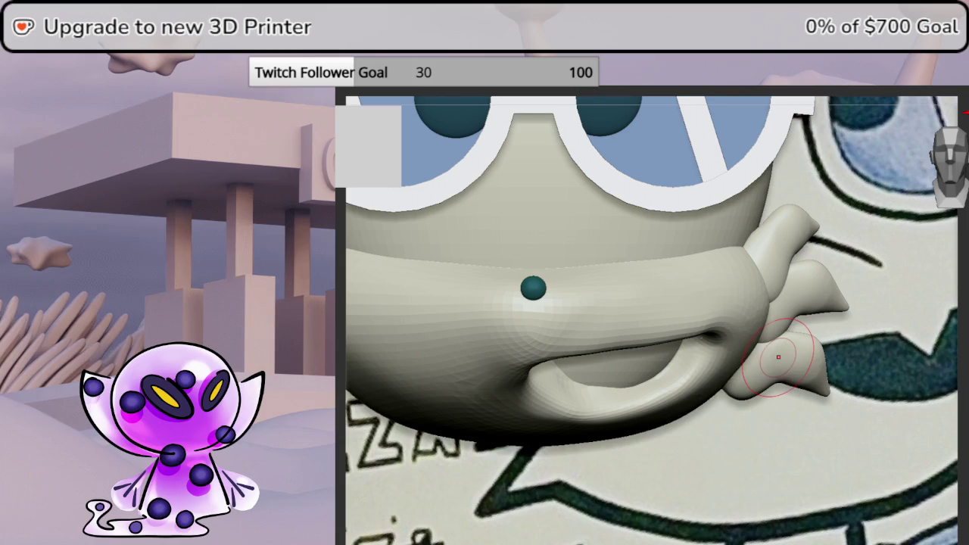
{"action": "key", "text": "w"}
{"action": "left_click_drag", "start_coordinate": [781, 420], "coordinate": [760, 445]}
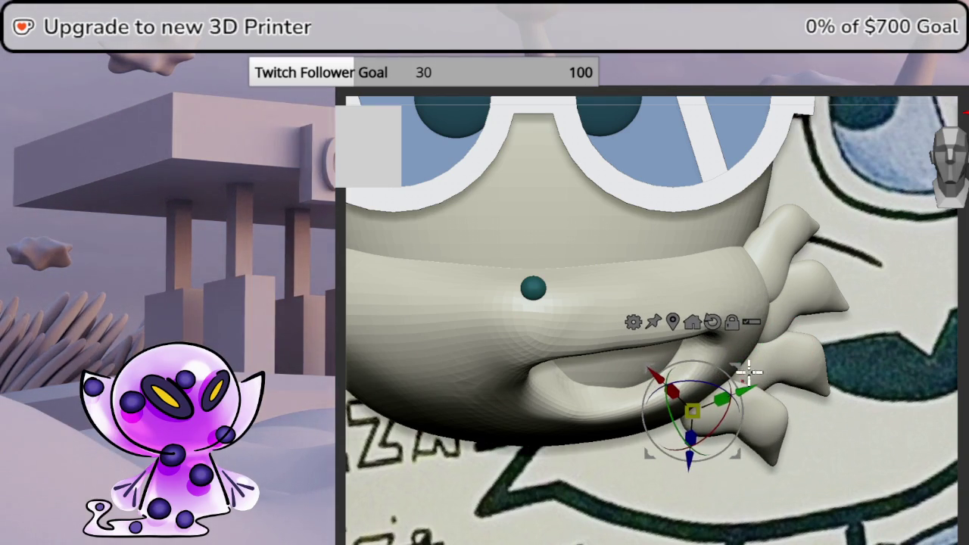
{"action": "left_click_drag", "start_coordinate": [752, 373], "coordinate": [728, 348]}
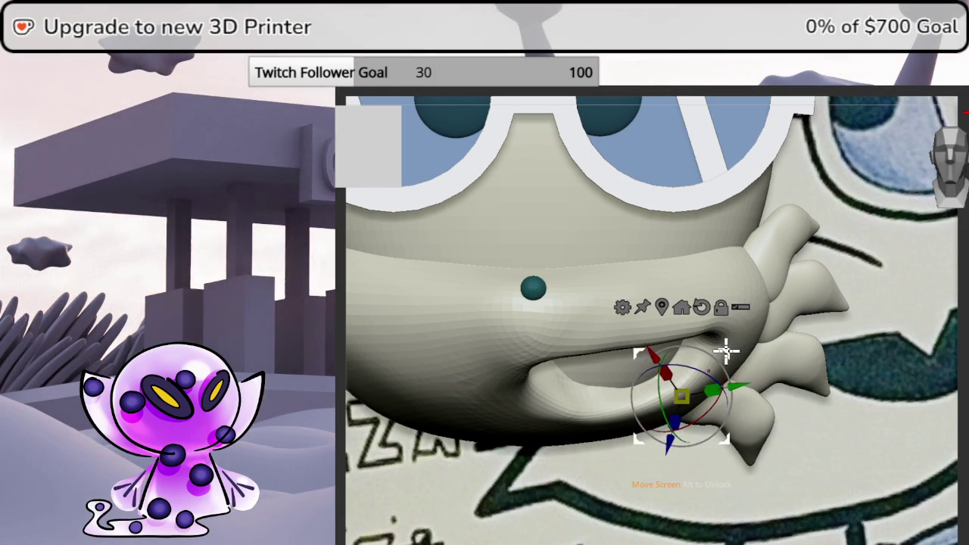
{"action": "mouse_move", "coordinate": [726, 350]}
{"action": "middle_mouse_down"}
{"action": "mouse_move", "coordinate": [801, 350]}
{"action": "mouse_move", "coordinate": [688, 335]}
{"action": "mouse_move", "coordinate": [733, 342]}
{"action": "middle_mouse_up"}
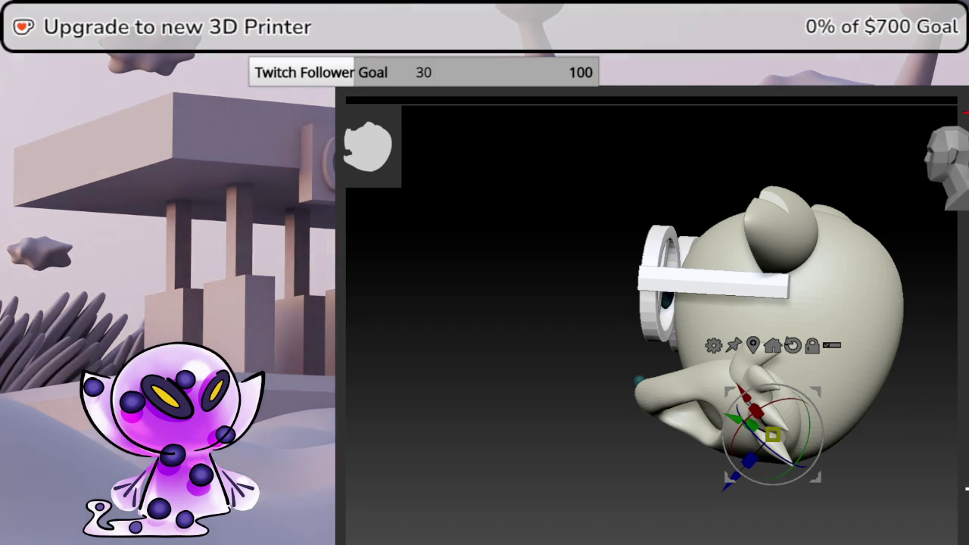
{"action": "mouse_move", "coordinate": [768, 520]}
{"action": "middle_mouse_down"}
{"action": "mouse_move", "coordinate": [716, 418]}
{"action": "mouse_move", "coordinate": [749, 426]}
{"action": "middle_mouse_up"}
- Move the claw piece up and rotate it to a new angle against the head
{"action": "left_click_drag", "start_coordinate": [686, 329], "coordinate": [723, 289]}
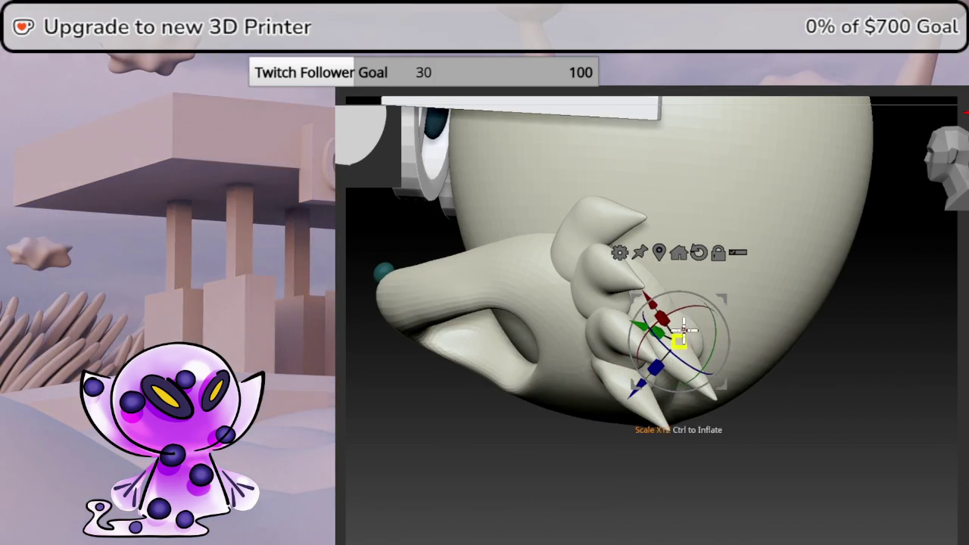
{"action": "left_click_drag", "start_coordinate": [684, 327], "coordinate": [730, 288]}
{"action": "left_click_drag", "start_coordinate": [671, 324], "coordinate": [695, 329]}
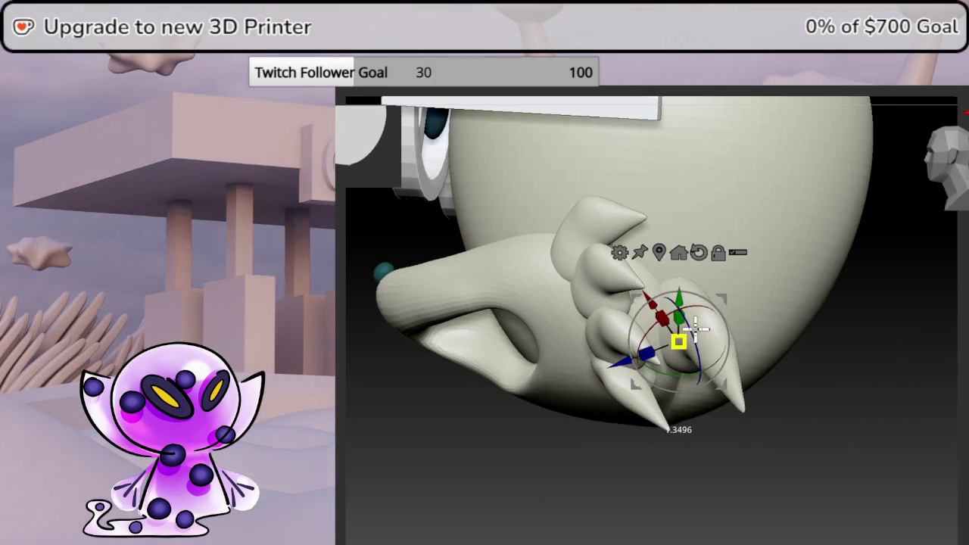
{"action": "mouse_move", "coordinate": [729, 301]}
{"action": "left_mouse_down"}
{"action": "mouse_move", "coordinate": [717, 325]}
{"action": "mouse_move", "coordinate": [839, 364]}
{"action": "mouse_move", "coordinate": [827, 349]}
{"action": "left_mouse_up"}
{"action": "left_click_drag", "start_coordinate": [716, 324], "coordinate": [667, 342]}
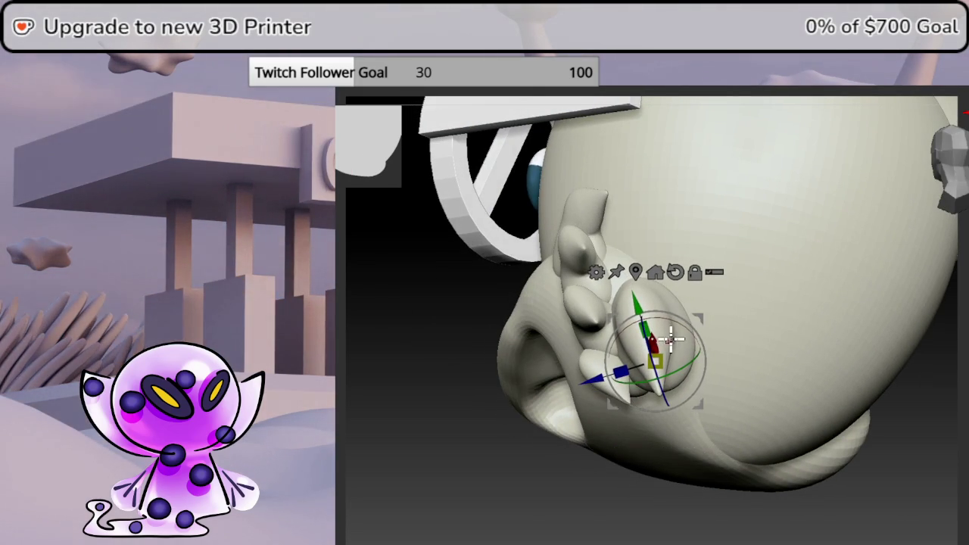
{"action": "left_click_drag", "start_coordinate": [707, 310], "coordinate": [693, 316]}
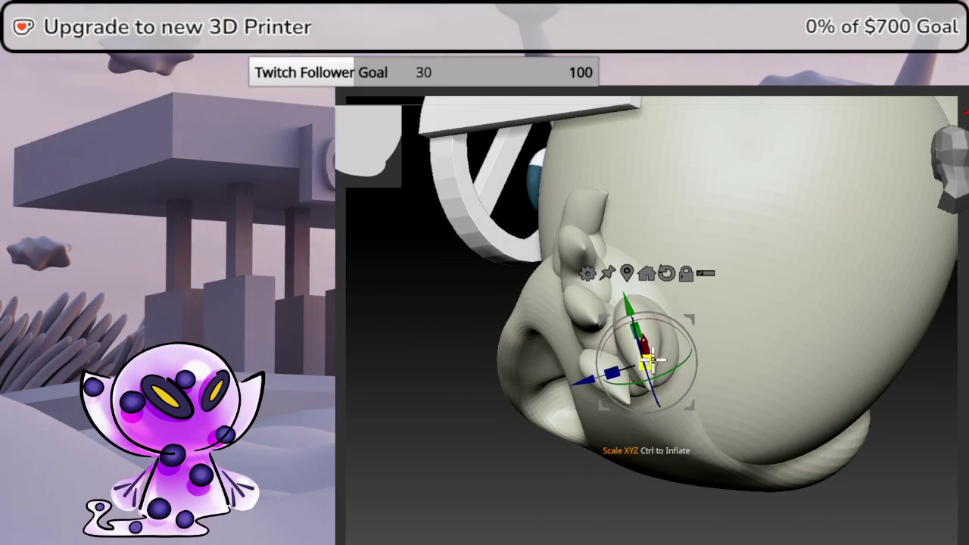
- Fine-tune the claw's position from side views, sliding it along the X axis
{"action": "mouse_move", "coordinate": [652, 359]}
{"action": "left_mouse_down"}
{"action": "mouse_move", "coordinate": [697, 320]}
{"action": "mouse_move", "coordinate": [964, 429]}
{"action": "mouse_move", "coordinate": [645, 389]}
{"action": "left_mouse_up"}
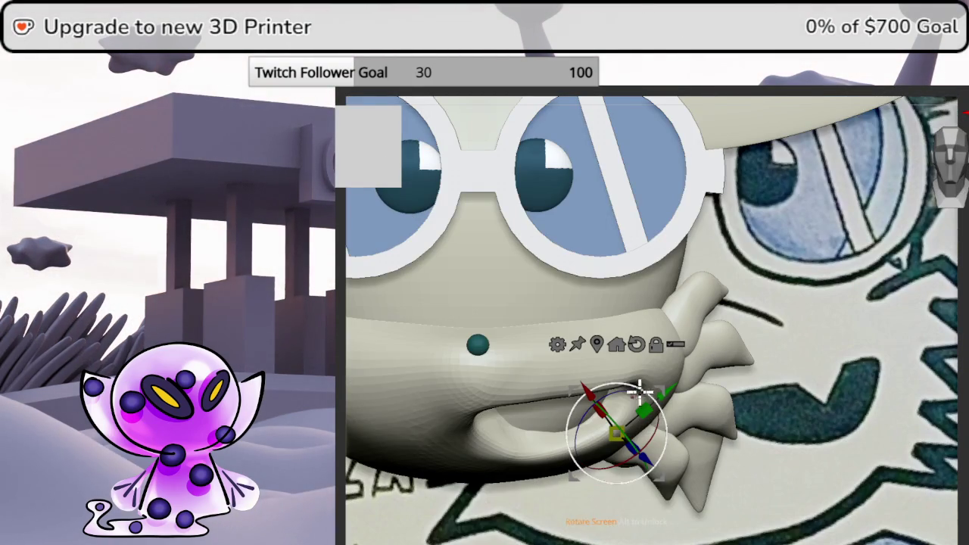
{"action": "left_click_drag", "start_coordinate": [618, 391], "coordinate": [930, 383]}
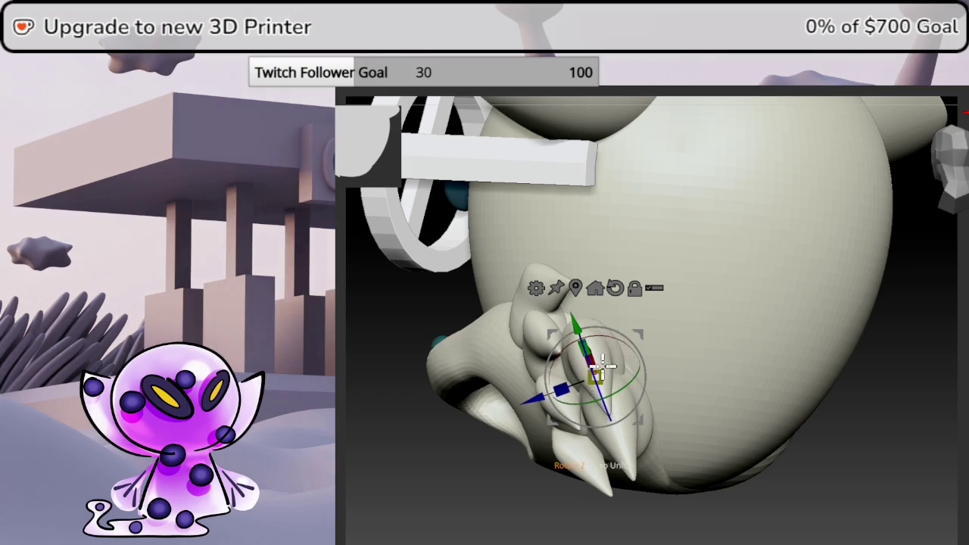
{"action": "mouse_move", "coordinate": [907, 393]}
{"action": "left_mouse_down"}
{"action": "mouse_move", "coordinate": [928, 333]}
{"action": "mouse_move", "coordinate": [952, 393]}
{"action": "mouse_move", "coordinate": [921, 388]}
{"action": "mouse_move", "coordinate": [954, 383]}
{"action": "mouse_move", "coordinate": [931, 370]}
{"action": "mouse_move", "coordinate": [935, 364]}
{"action": "left_mouse_up"}
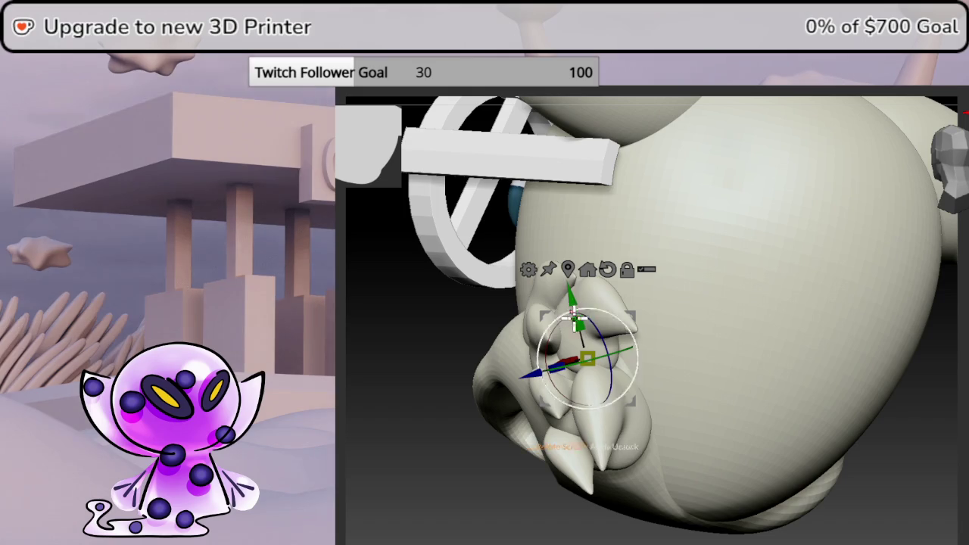
{"action": "mouse_move", "coordinate": [917, 432]}
{"action": "left_mouse_down"}
{"action": "mouse_move", "coordinate": [946, 427]}
{"action": "mouse_move", "coordinate": [936, 437]}
{"action": "left_mouse_up"}
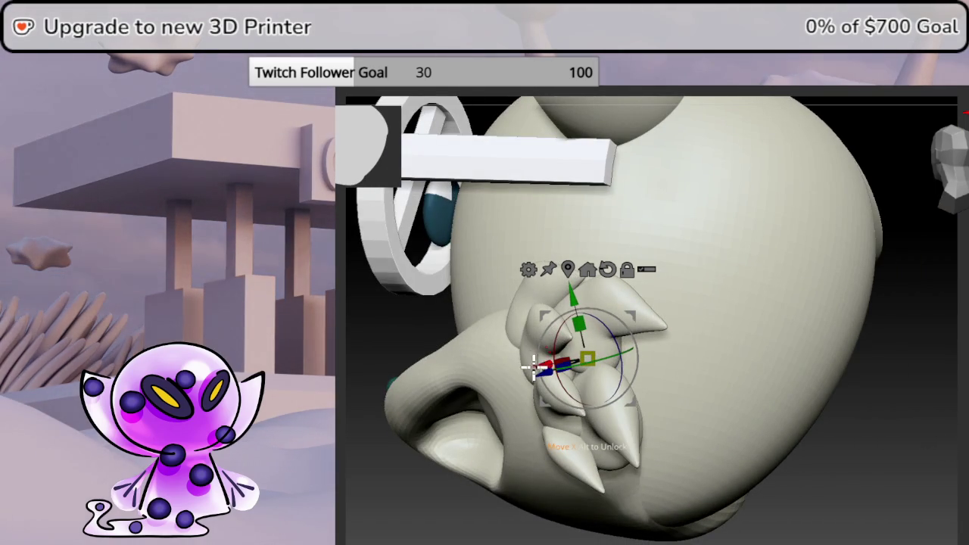
{"action": "left_click_drag", "start_coordinate": [529, 364], "coordinate": [514, 366]}
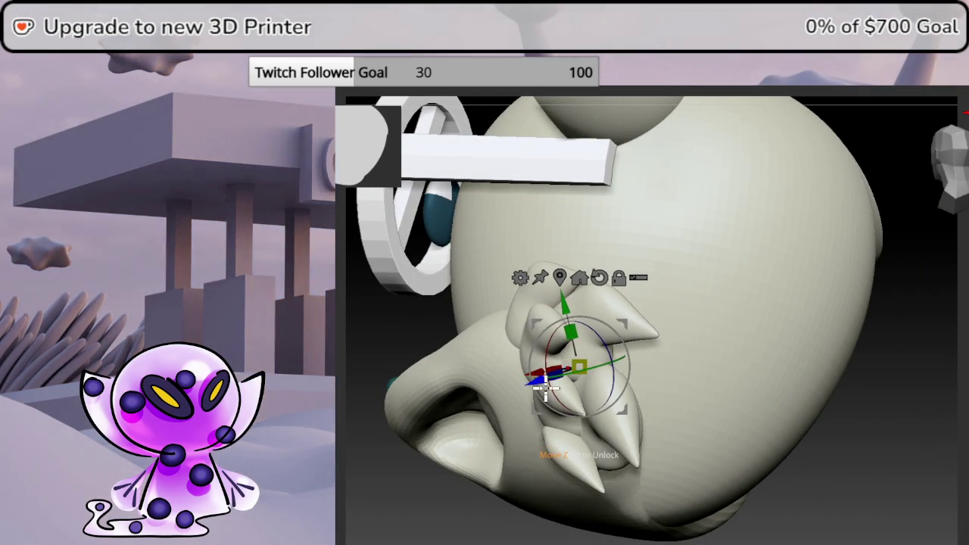
{"action": "left_click_drag", "start_coordinate": [540, 372], "coordinate": [542, 380]}
{"action": "mouse_move", "coordinate": [939, 396]}
{"action": "left_mouse_down"}
{"action": "mouse_move", "coordinate": [952, 394]}
{"action": "mouse_move", "coordinate": [959, 368]}
{"action": "mouse_move", "coordinate": [957, 296]}
{"action": "mouse_move", "coordinate": [924, 202]}
{"action": "left_mouse_up"}
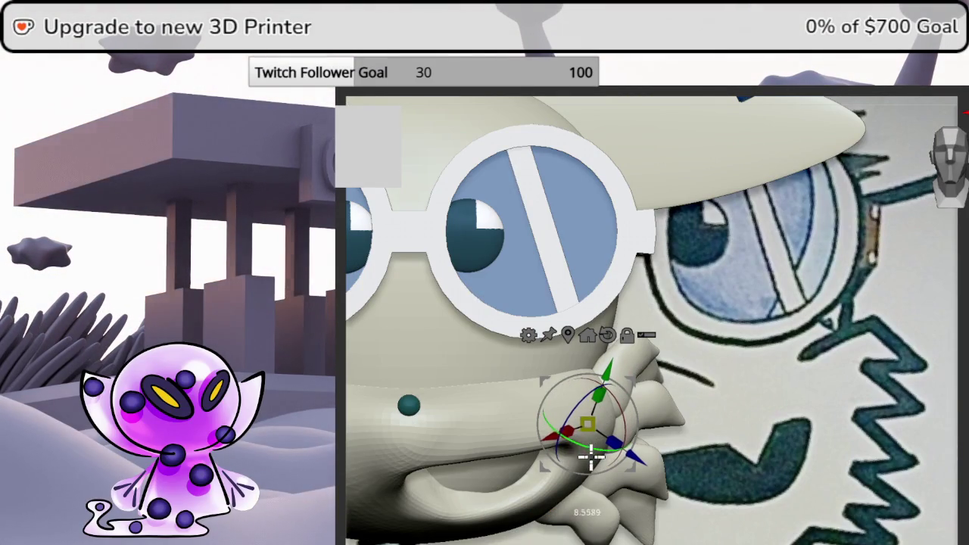
- Inspect the cheek spikes from side and front angles, then bring up the 3D Meshes picker
{"action": "left_click_drag", "start_coordinate": [578, 402], "coordinate": [578, 402]}
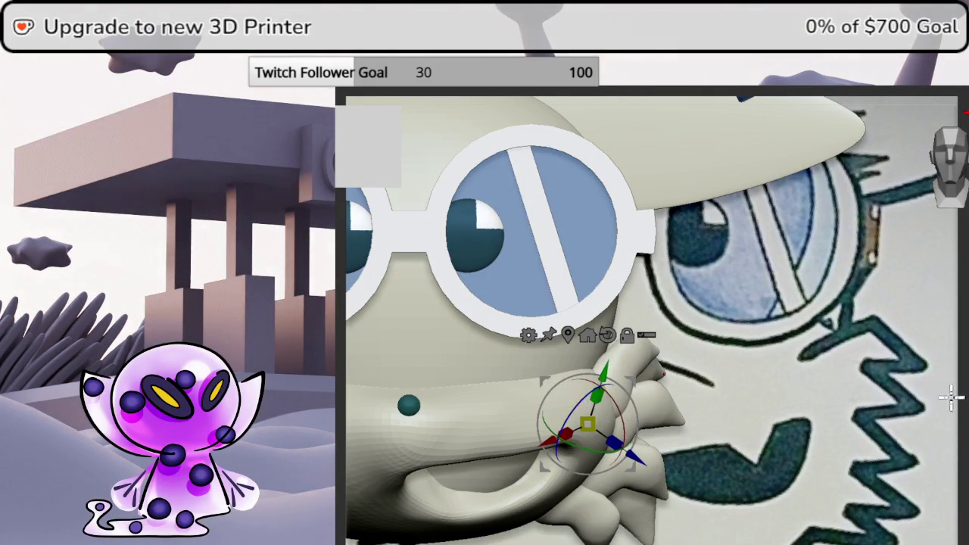
{"action": "left_click_drag", "start_coordinate": [948, 396], "coordinate": [881, 366]}
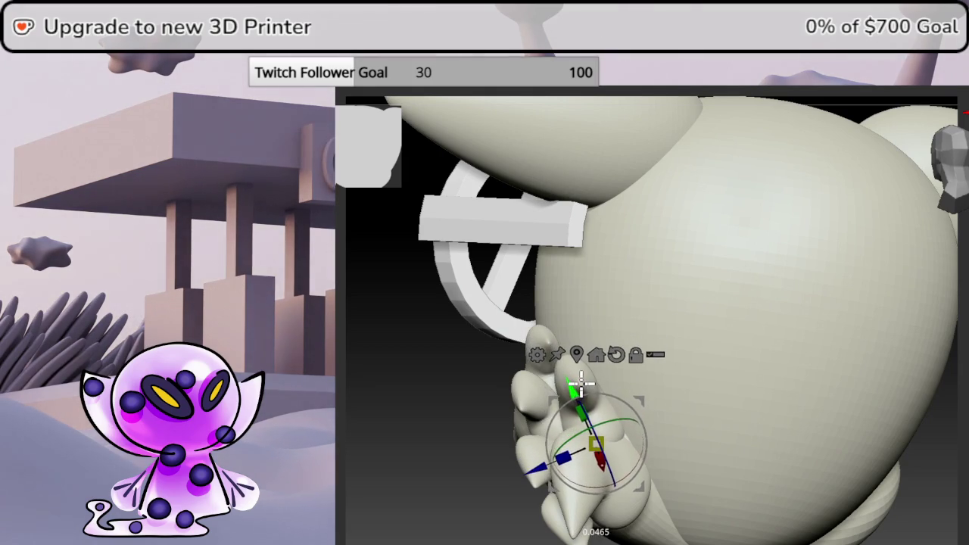
{"action": "left_click_drag", "start_coordinate": [588, 391], "coordinate": [939, 404]}
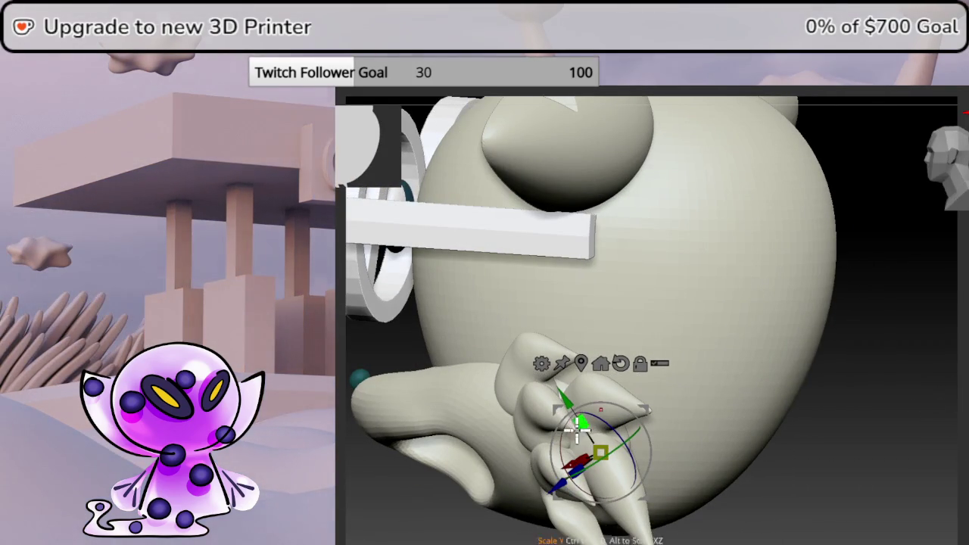
{"action": "mouse_move", "coordinate": [935, 379]}
{"action": "left_mouse_down"}
{"action": "mouse_move", "coordinate": [952, 364]}
{"action": "mouse_move", "coordinate": [909, 358]}
{"action": "mouse_move", "coordinate": [963, 326]}
{"action": "mouse_move", "coordinate": [962, 191]}
{"action": "left_mouse_up"}
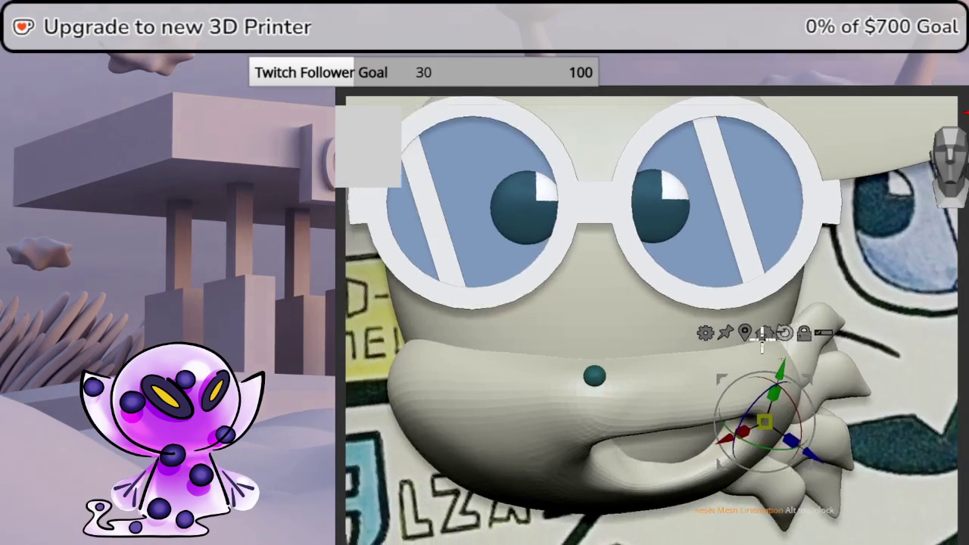
{"action": "left_click_drag", "start_coordinate": [609, 425], "coordinate": [506, 341]}
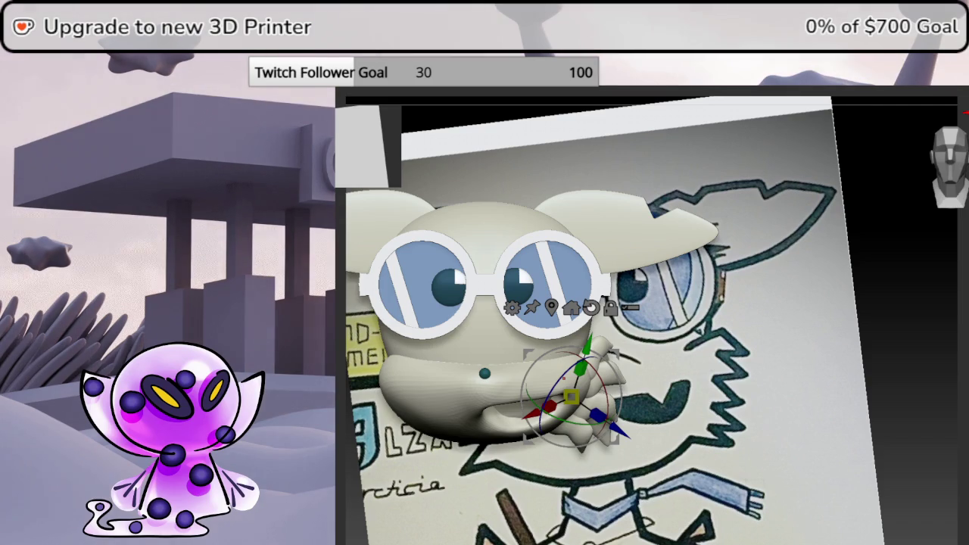
{"action": "mouse_move", "coordinate": [956, 294]}
{"action": "left_mouse_down"}
{"action": "mouse_move", "coordinate": [896, 288]}
{"action": "mouse_move", "coordinate": [959, 281]}
{"action": "left_mouse_up"}
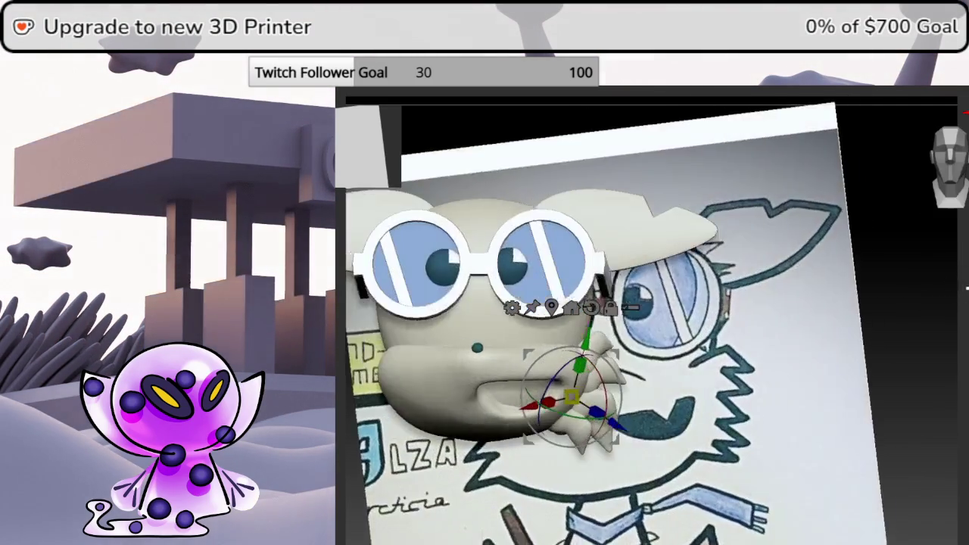
{"action": "left_click_drag", "start_coordinate": [861, 227], "coordinate": [754, 302]}
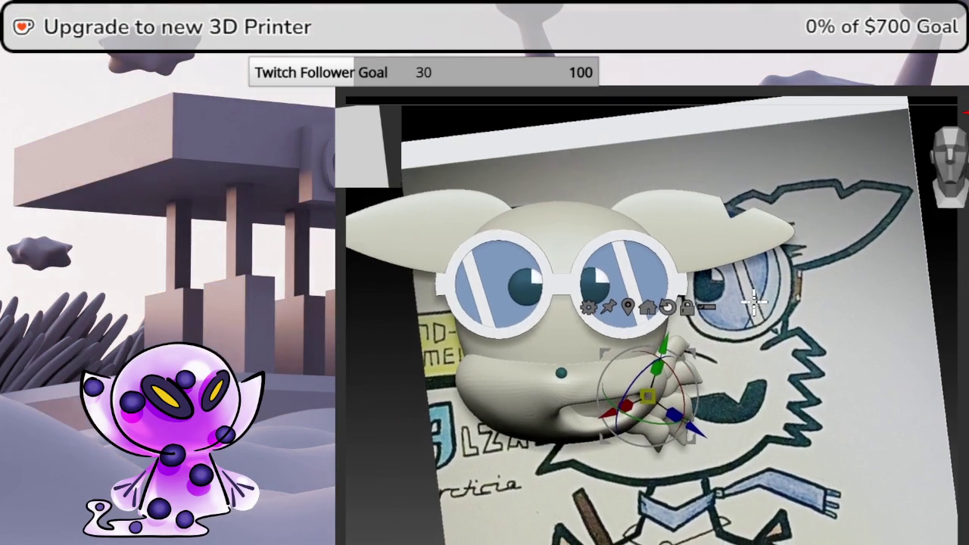
{"action": "key", "text": "F1"}
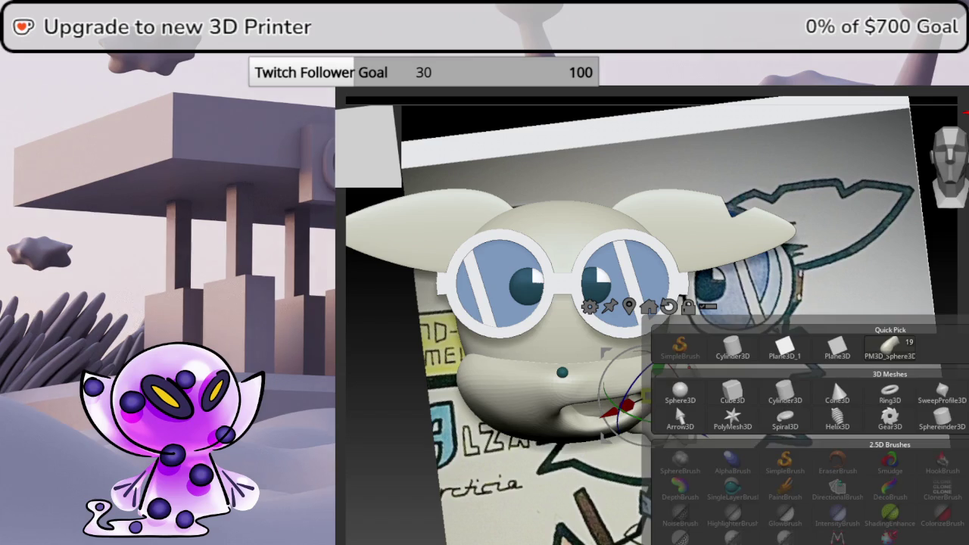
- Insert a cylinder part and move it below the head
{"action": "left_click", "coordinate": [785, 346]}
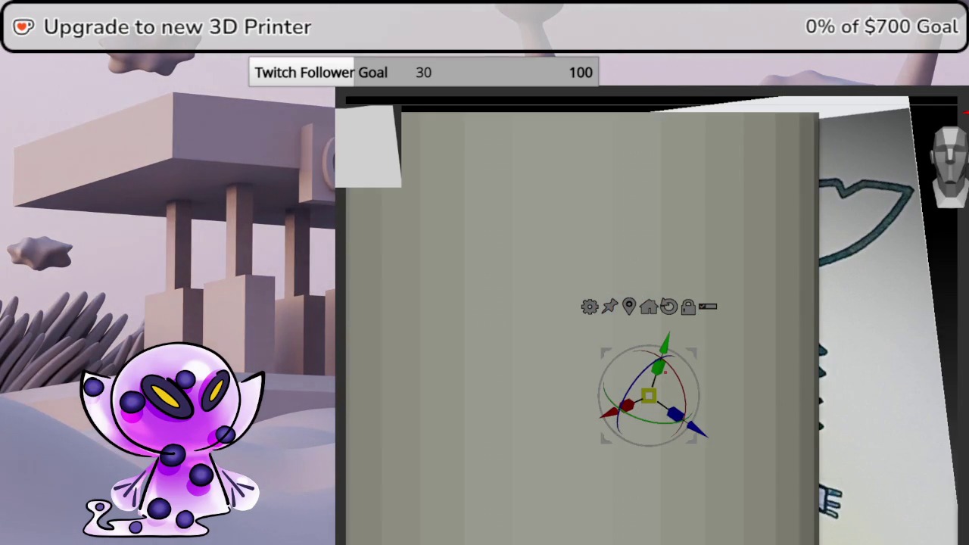
{"action": "left_click_drag", "start_coordinate": [908, 303], "coordinate": [931, 318], "text": "shift"}
{"action": "key", "text": "ctrl+z"}
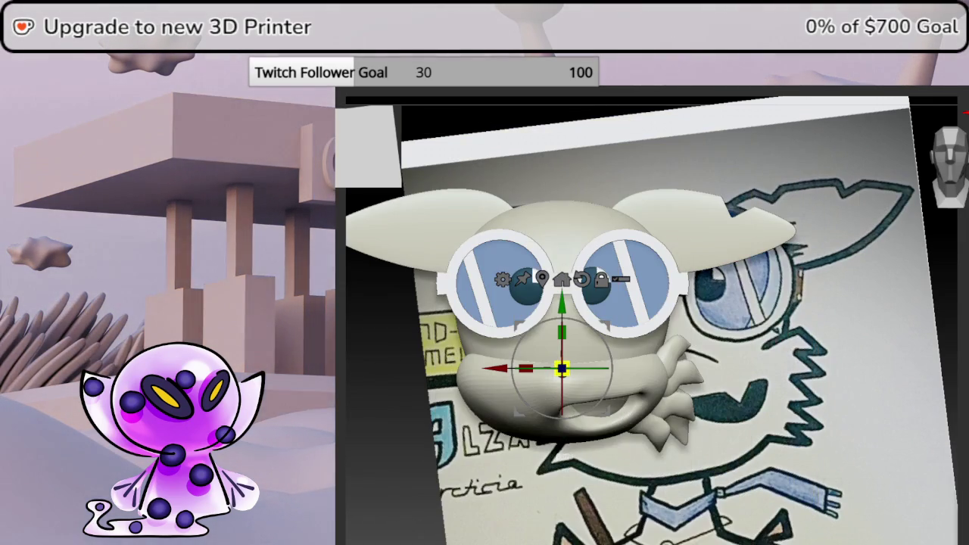
{"action": "mouse_move", "coordinate": [568, 367]}
{"action": "left_mouse_down", "text": "alt"}
{"action": "mouse_move", "coordinate": [673, 249]}
{"action": "mouse_move", "coordinate": [674, 402]}
{"action": "left_mouse_up", "text": "alt"}
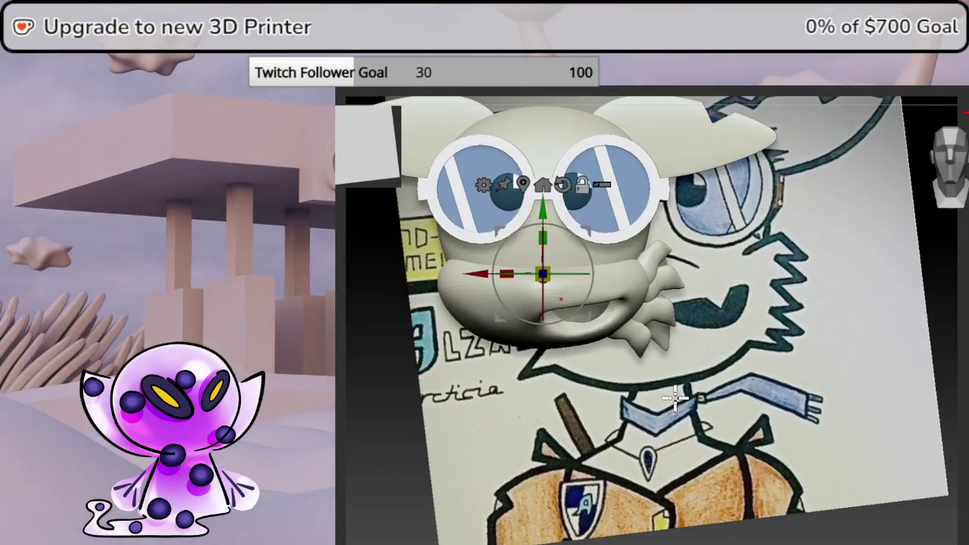
{"action": "left_click_drag", "start_coordinate": [620, 260], "coordinate": [708, 359]}
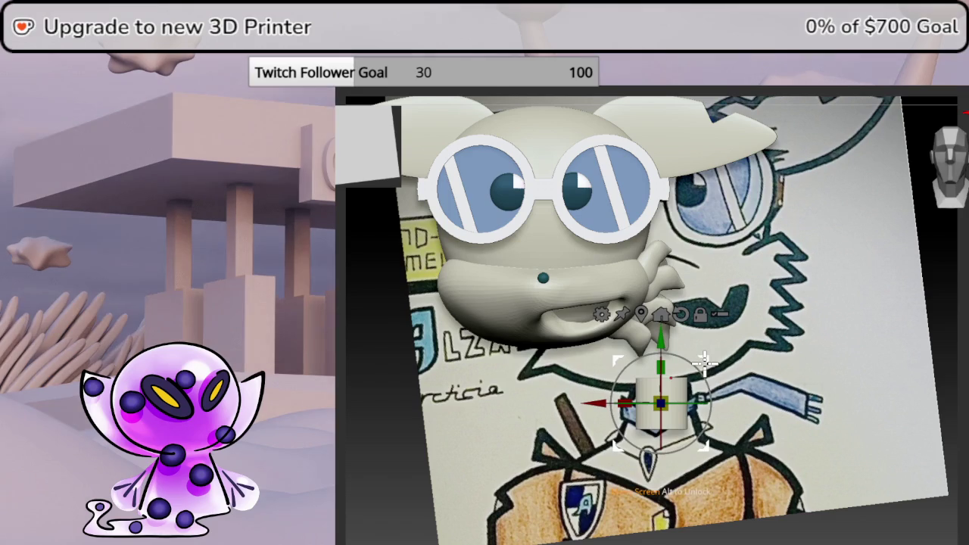
- Taper the cylinder with a Transpose deformer so its bottom flares into a cone
{"action": "left_click", "coordinate": [603, 314]}
{"action": "left_click", "coordinate": [721, 349]}
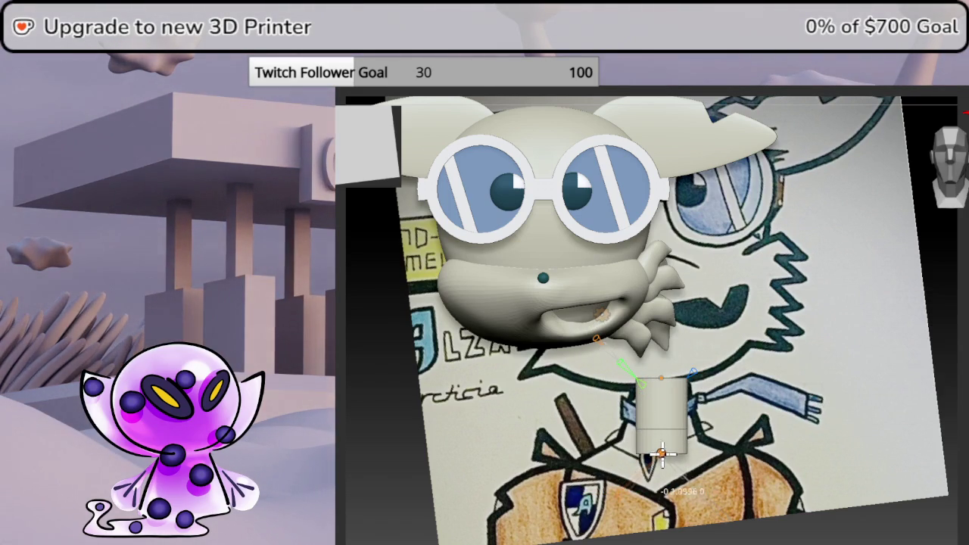
{"action": "mouse_move", "coordinate": [681, 473]}
{"action": "left_mouse_down"}
{"action": "mouse_move", "coordinate": [696, 485]}
{"action": "mouse_move", "coordinate": [685, 489]}
{"action": "left_mouse_up"}
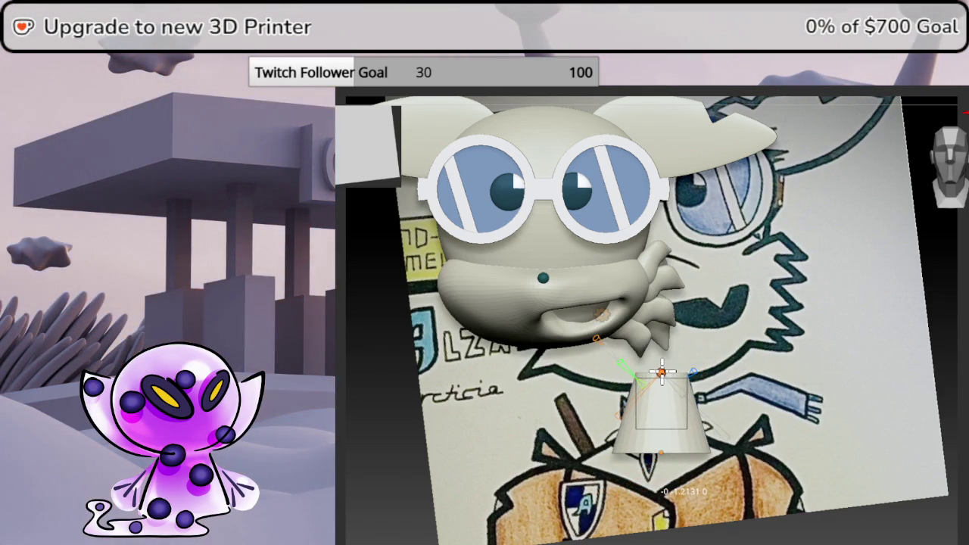
{"action": "left_click", "coordinate": [606, 314]}
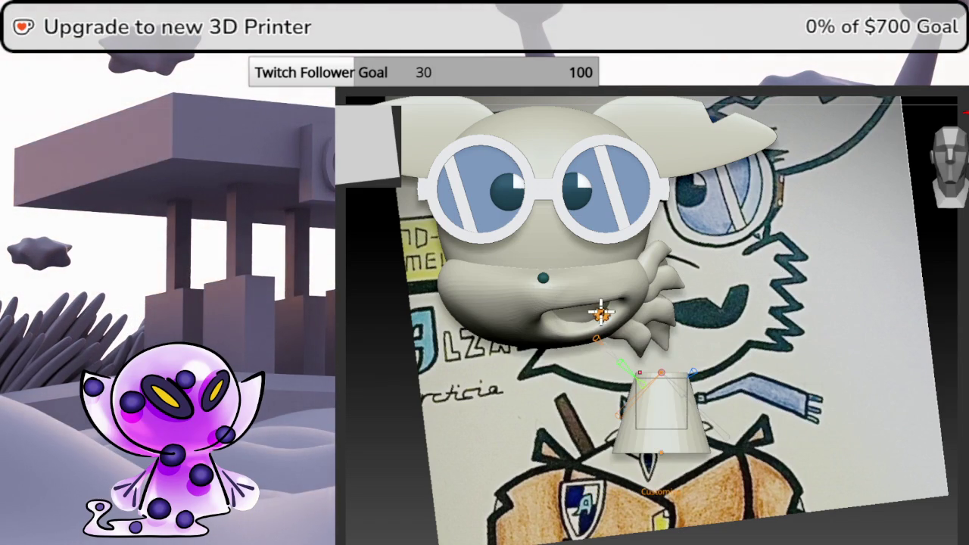
- Lower the cone along the Y axis and nudge it sideways under the chin
{"action": "key", "text": "y"}
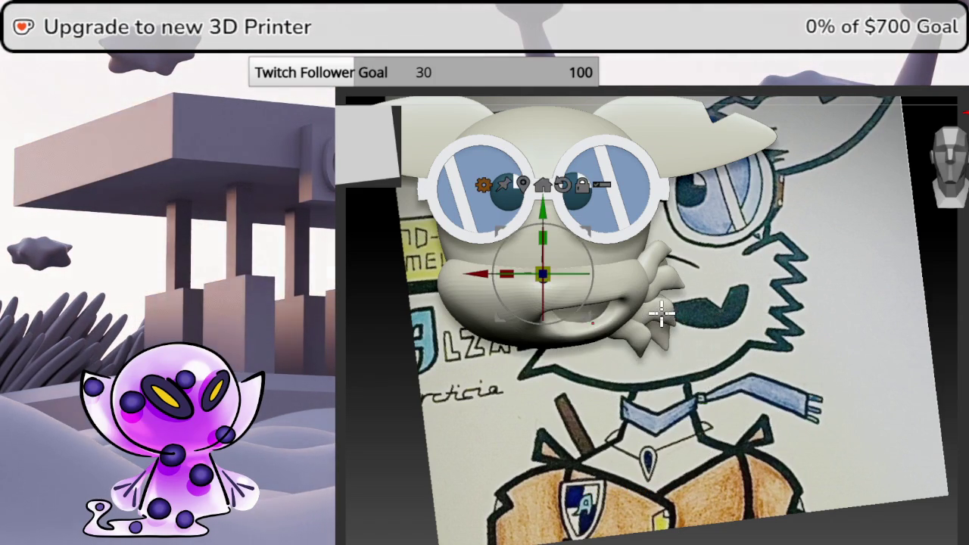
{"action": "left_click_drag", "start_coordinate": [961, 321], "coordinate": [949, 183]}
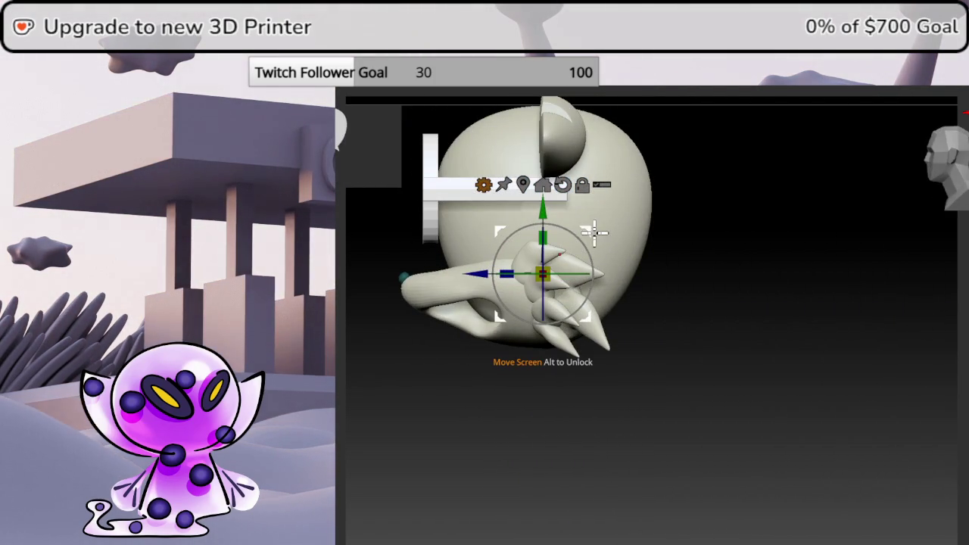
{"action": "mouse_move", "coordinate": [545, 217]}
{"action": "left_mouse_down"}
{"action": "mouse_move", "coordinate": [567, 324]}
{"action": "mouse_move", "coordinate": [570, 301]}
{"action": "left_mouse_up"}
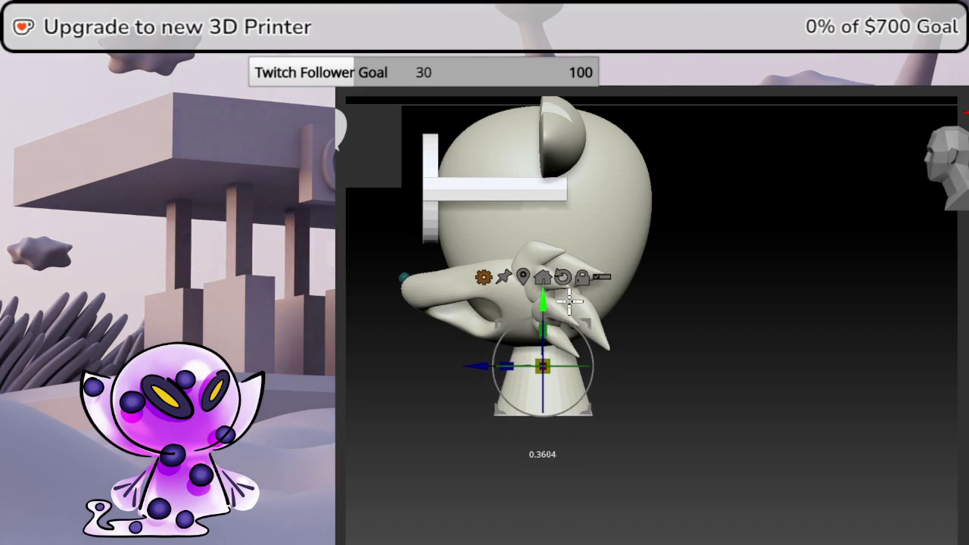
{"action": "mouse_move", "coordinate": [793, 299]}
{"action": "left_mouse_down"}
{"action": "mouse_move", "coordinate": [757, 270]}
{"action": "mouse_move", "coordinate": [716, 281]}
{"action": "mouse_move", "coordinate": [807, 295]}
{"action": "mouse_move", "coordinate": [764, 287]}
{"action": "mouse_move", "coordinate": [792, 305]}
{"action": "left_mouse_up"}
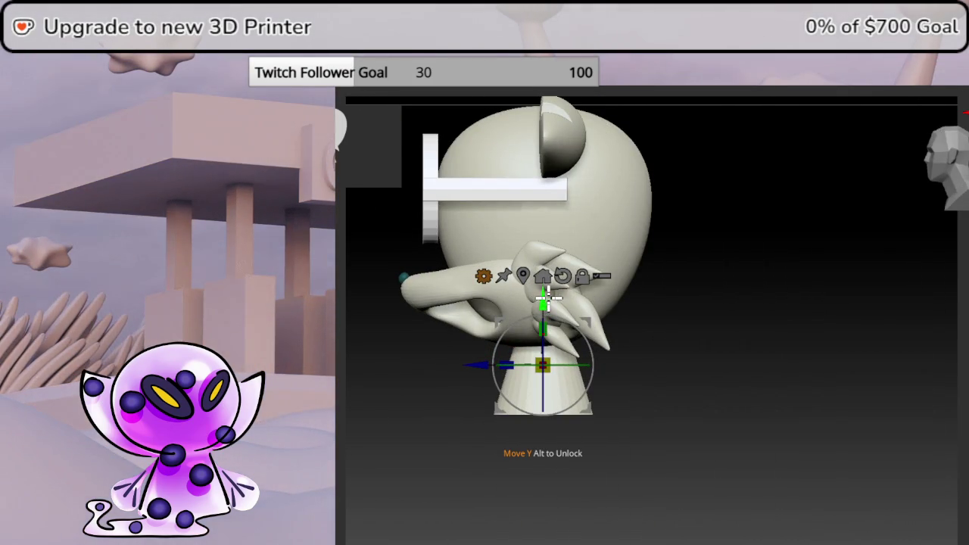
{"action": "mouse_move", "coordinate": [543, 300]}
{"action": "left_mouse_down"}
{"action": "mouse_move", "coordinate": [568, 318]}
{"action": "mouse_move", "coordinate": [648, 295]}
{"action": "left_mouse_up"}
- Orbit around the head to check the cone's placement from back, side and front
{"action": "mouse_move", "coordinate": [764, 321]}
{"action": "left_mouse_down"}
{"action": "mouse_move", "coordinate": [773, 230]}
{"action": "mouse_move", "coordinate": [742, 309]}
{"action": "mouse_move", "coordinate": [717, 316]}
{"action": "mouse_move", "coordinate": [745, 321]}
{"action": "left_mouse_up"}
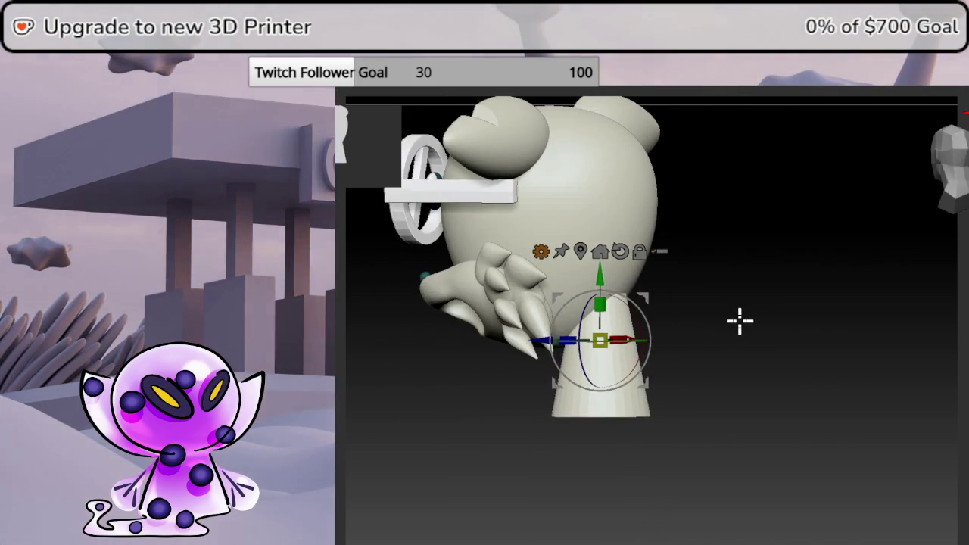
{"action": "left_click_drag", "start_coordinate": [573, 340], "coordinate": [753, 386]}
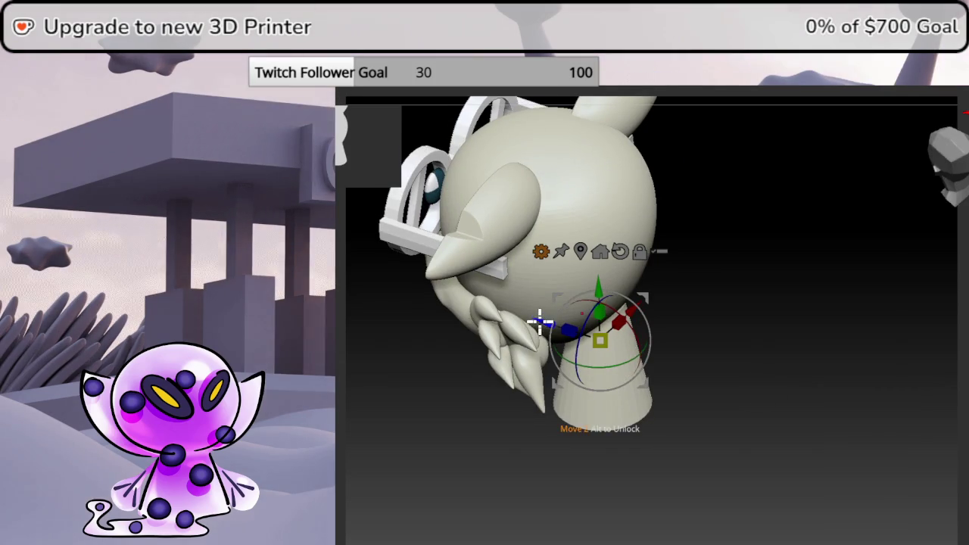
{"action": "mouse_move", "coordinate": [537, 320]}
{"action": "left_mouse_down"}
{"action": "mouse_move", "coordinate": [742, 275]}
{"action": "mouse_move", "coordinate": [771, 231]}
{"action": "mouse_move", "coordinate": [822, 253]}
{"action": "mouse_move", "coordinate": [893, 340]}
{"action": "mouse_move", "coordinate": [937, 426]}
{"action": "mouse_move", "coordinate": [954, 511]}
{"action": "mouse_move", "coordinate": [952, 179]}
{"action": "left_mouse_up"}
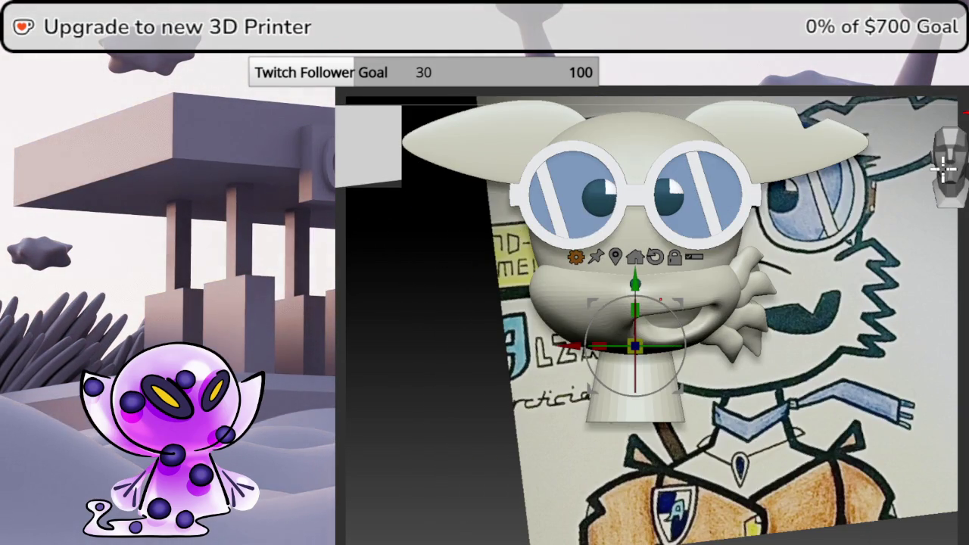
{"action": "mouse_move", "coordinate": [718, 395]}
{"action": "left_mouse_down"}
{"action": "mouse_move", "coordinate": [699, 417]}
{"action": "mouse_move", "coordinate": [677, 419]}
{"action": "mouse_move", "coordinate": [706, 417]}
{"action": "left_mouse_up"}
{"action": "mouse_move", "coordinate": [928, 178]}
{"action": "left_mouse_down"}
{"action": "mouse_move", "coordinate": [887, 262]}
{"action": "mouse_move", "coordinate": [839, 283]}
{"action": "left_mouse_up"}
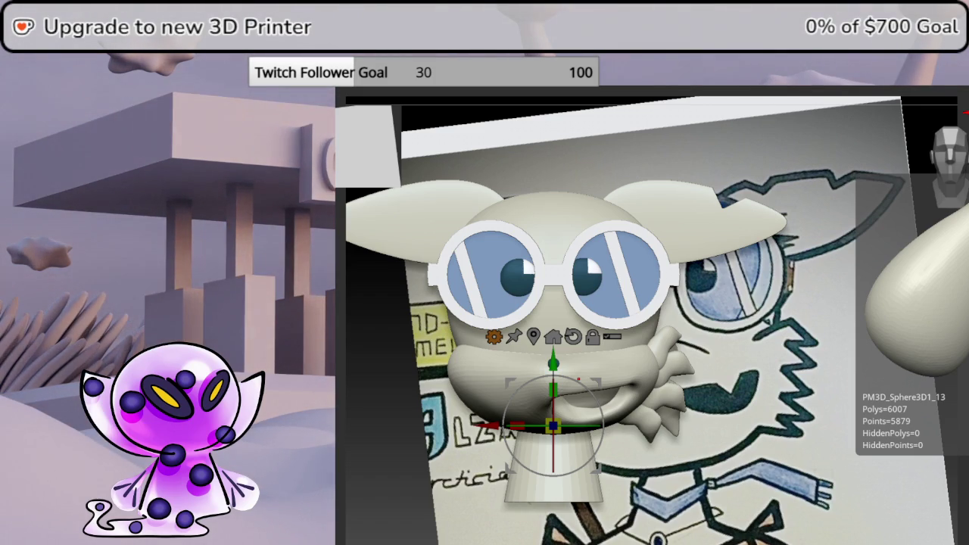
{"action": "mouse_move", "coordinate": [956, 284]}
{"action": "left_mouse_down"}
{"action": "mouse_move", "coordinate": [917, 290]}
{"action": "mouse_move", "coordinate": [968, 295]}
{"action": "left_mouse_up"}
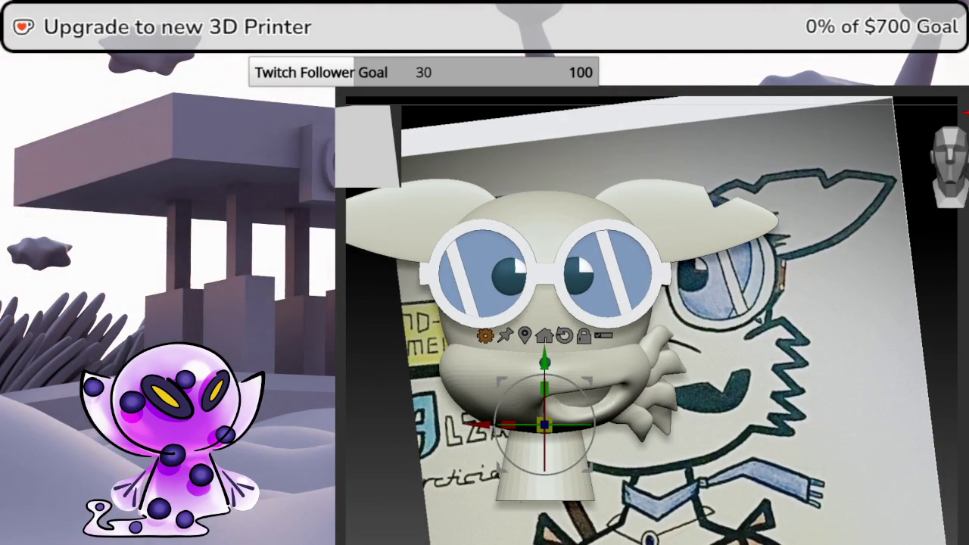
- Select the spiky fin SubTool beside the right cheek, dismiss the folder prompt, and check it
{"action": "left_click", "coordinate": [965, 356]}
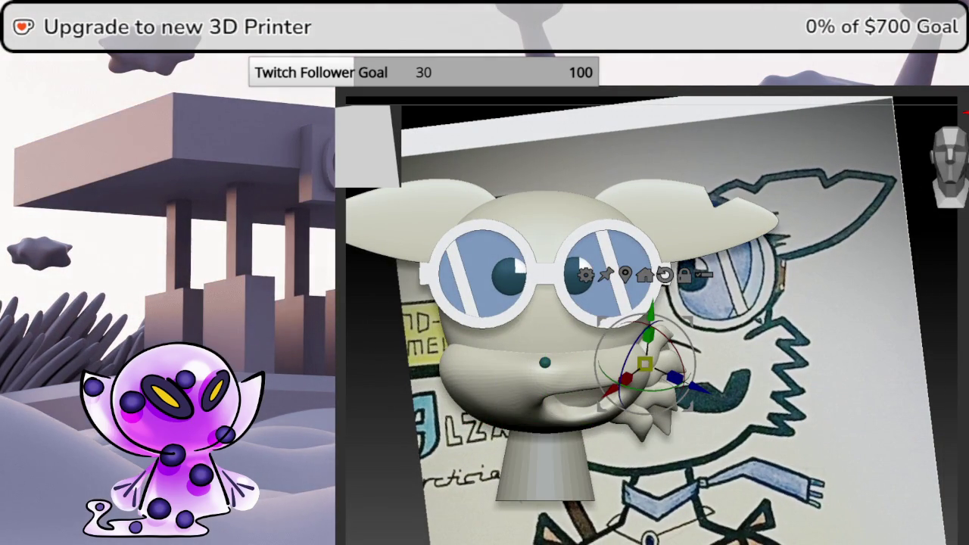
{"action": "left_click", "coordinate": [966, 341]}
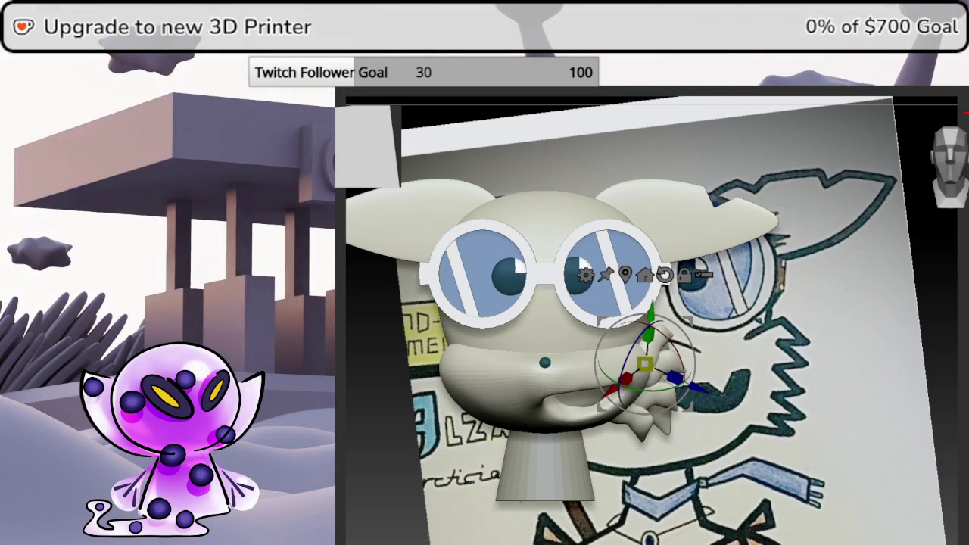
{"action": "mouse_move", "coordinate": [960, 324]}
{"action": "left_mouse_down"}
{"action": "mouse_move", "coordinate": [886, 322]}
{"action": "mouse_move", "coordinate": [946, 309]}
{"action": "mouse_move", "coordinate": [954, 320]}
{"action": "left_mouse_up"}
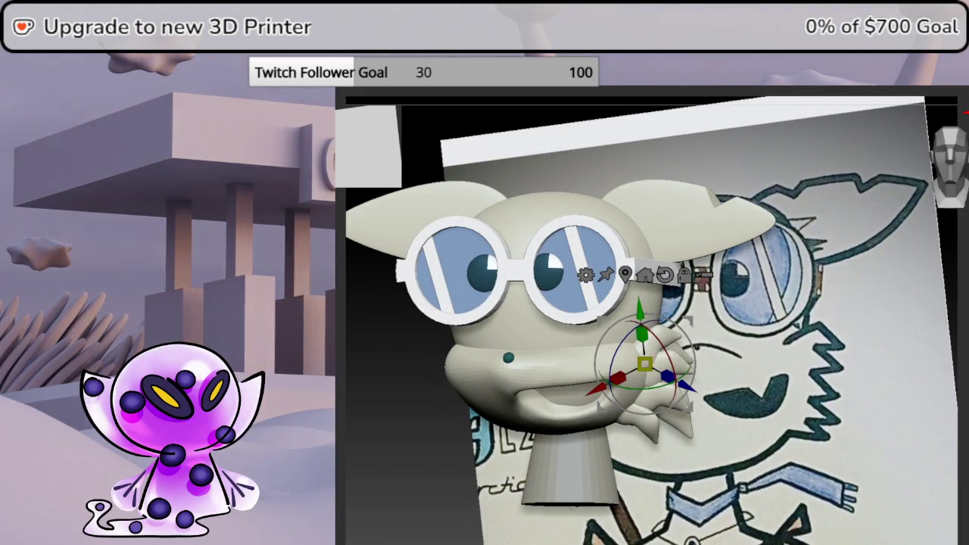
- Mirror the spiky fin across the X axis with SubTool Master, then check both cheeks
{"action": "left_click", "coordinate": [882, 89]}
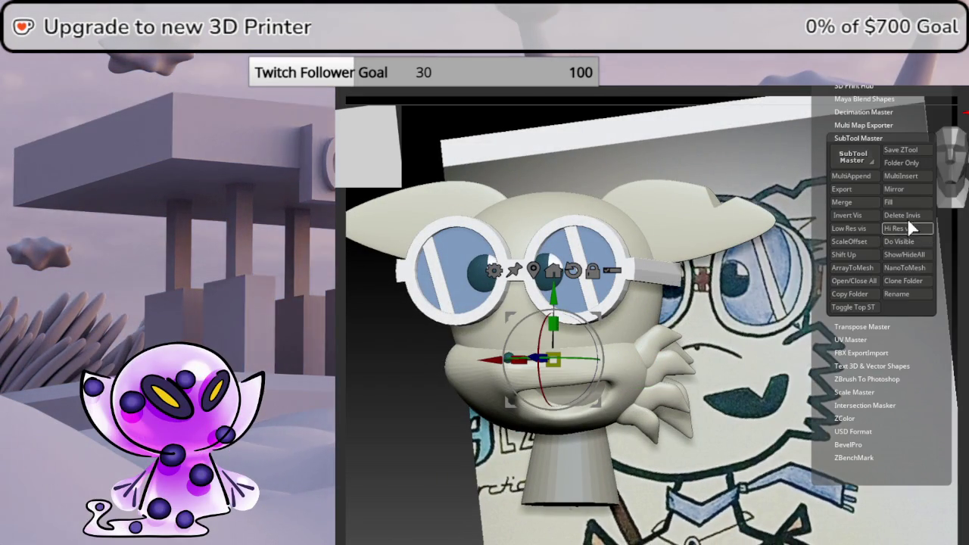
{"action": "left_click", "coordinate": [895, 189]}
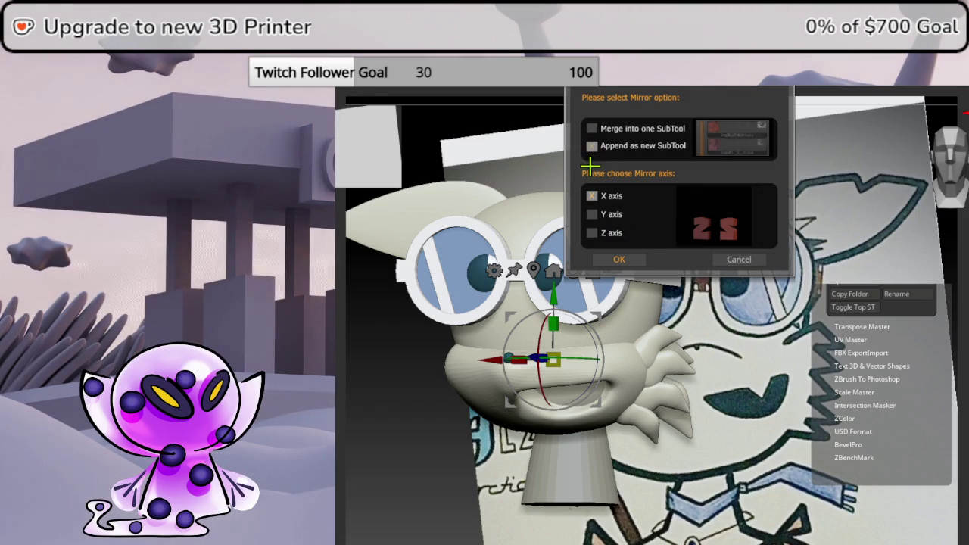
{"action": "left_click", "coordinate": [619, 259]}
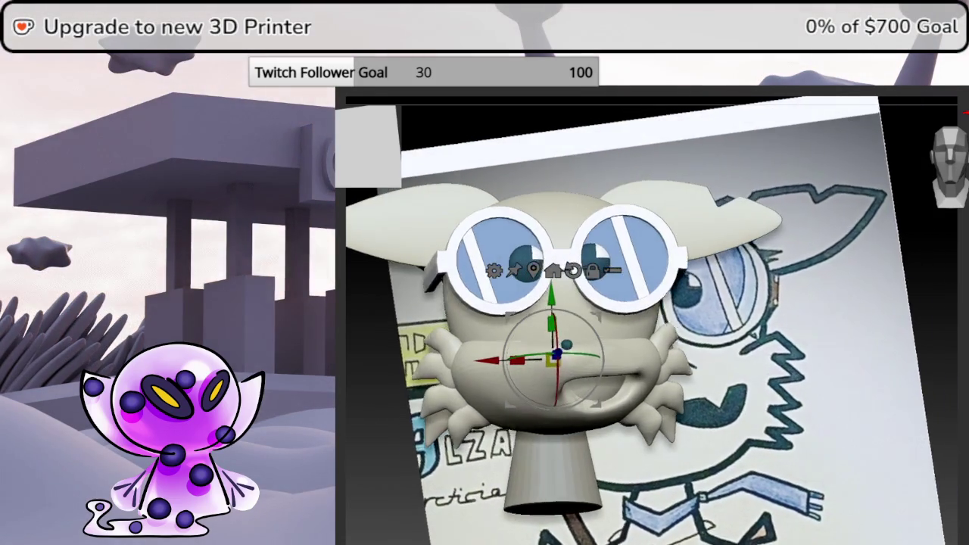
{"action": "left_click_drag", "start_coordinate": [757, 454], "coordinate": [802, 454]}
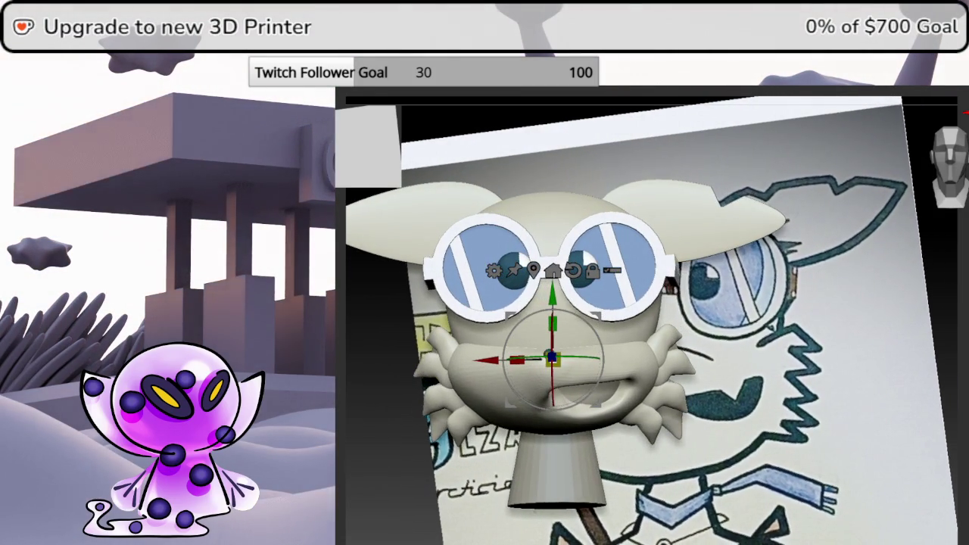
{"action": "left_click_drag", "start_coordinate": [959, 336], "coordinate": [965, 345]}
{"action": "left_click_drag", "start_coordinate": [757, 455], "coordinate": [833, 454]}
{"action": "mouse_move", "coordinate": [961, 335]}
{"action": "left_mouse_down"}
{"action": "mouse_move", "coordinate": [909, 335]}
{"action": "mouse_move", "coordinate": [958, 333]}
{"action": "left_mouse_up"}
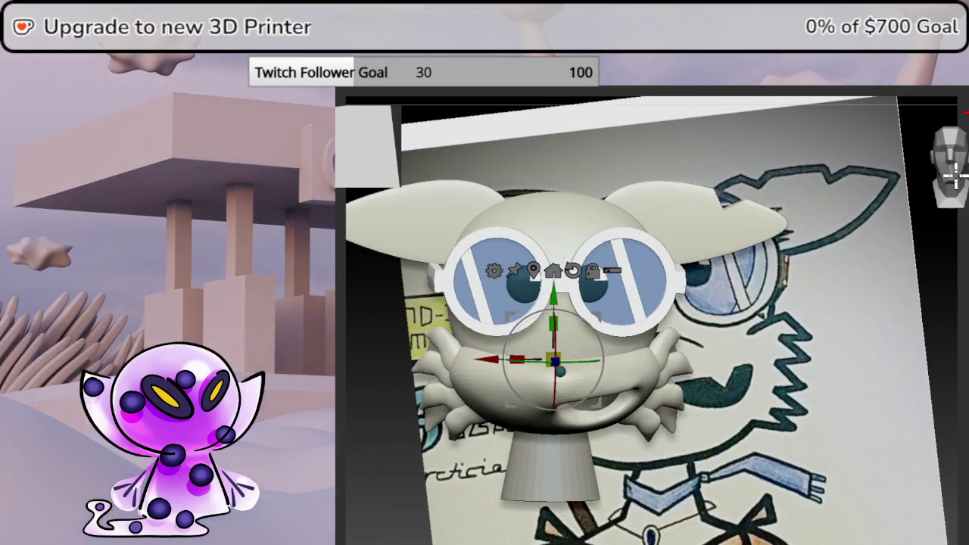
- Frame the neck in front view and return to the character model via the tool picker
{"action": "left_click", "coordinate": [952, 178]}
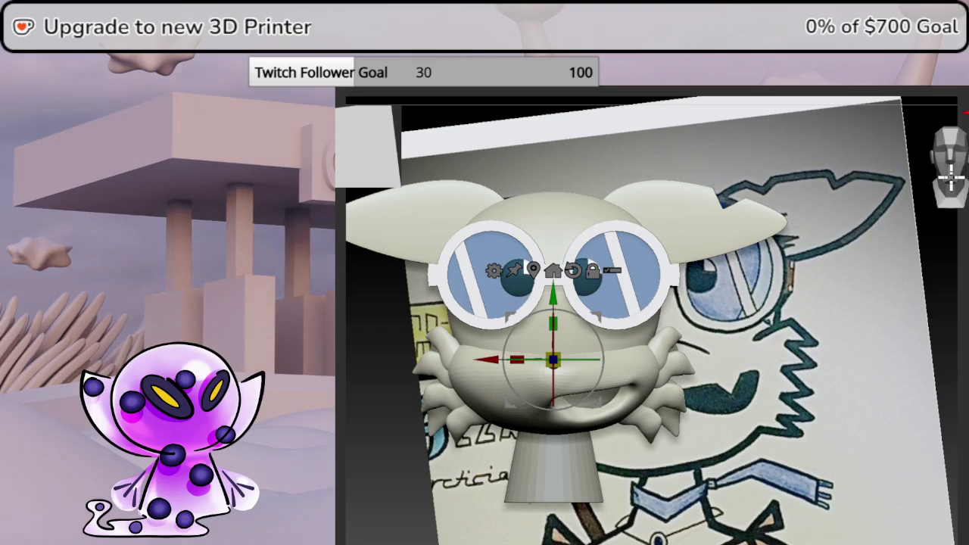
{"action": "left_click_drag", "start_coordinate": [937, 335], "coordinate": [812, 335], "text": "alt"}
{"action": "scroll", "coordinate": [811, 335], "scroll_direction": "up", "scroll_amount": 2}
{"action": "scroll", "coordinate": [797, 336], "scroll_direction": "up", "scroll_amount": 2}
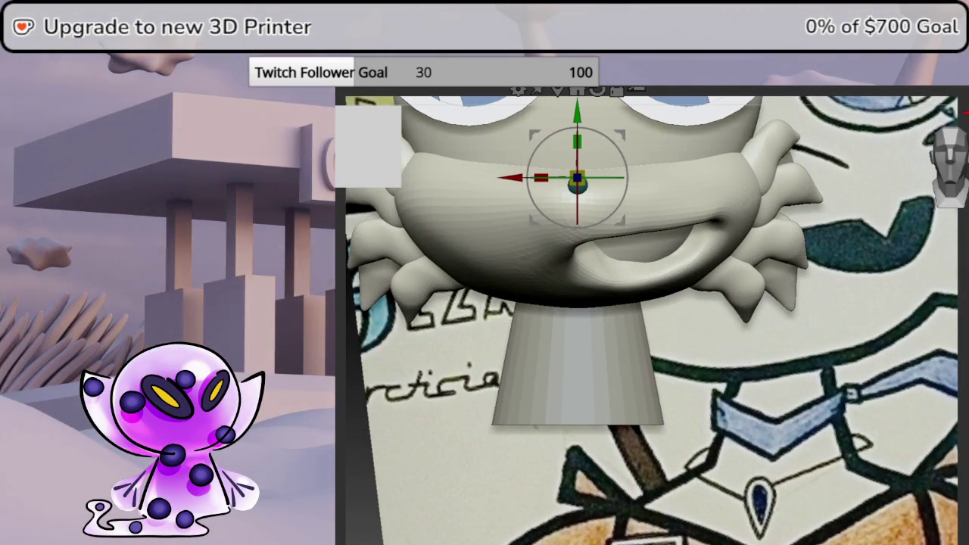
{"action": "left_click_drag", "start_coordinate": [922, 342], "coordinate": [865, 378], "text": "alt"}
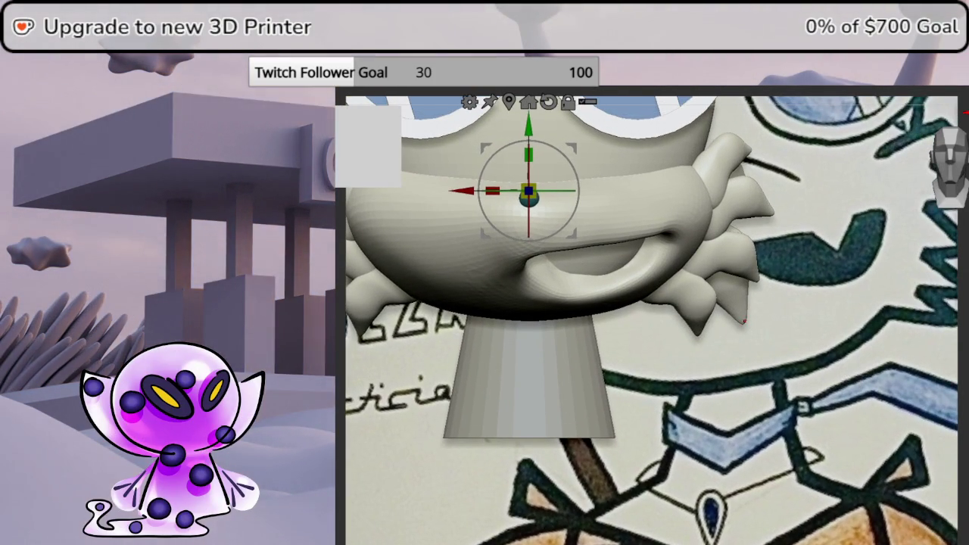
{"action": "key", "text": "F1"}
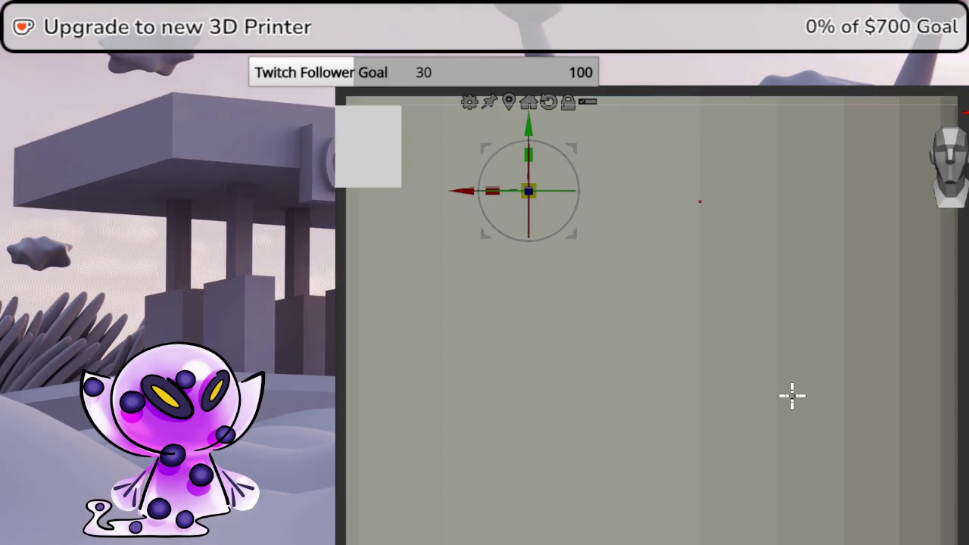
{"action": "left_click", "coordinate": [775, 390]}
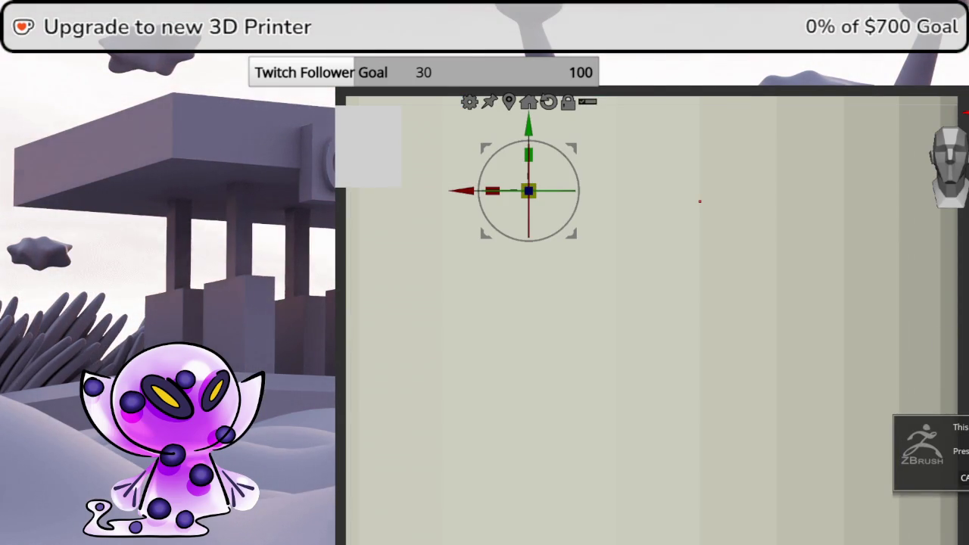
{"action": "key", "text": "F1"}
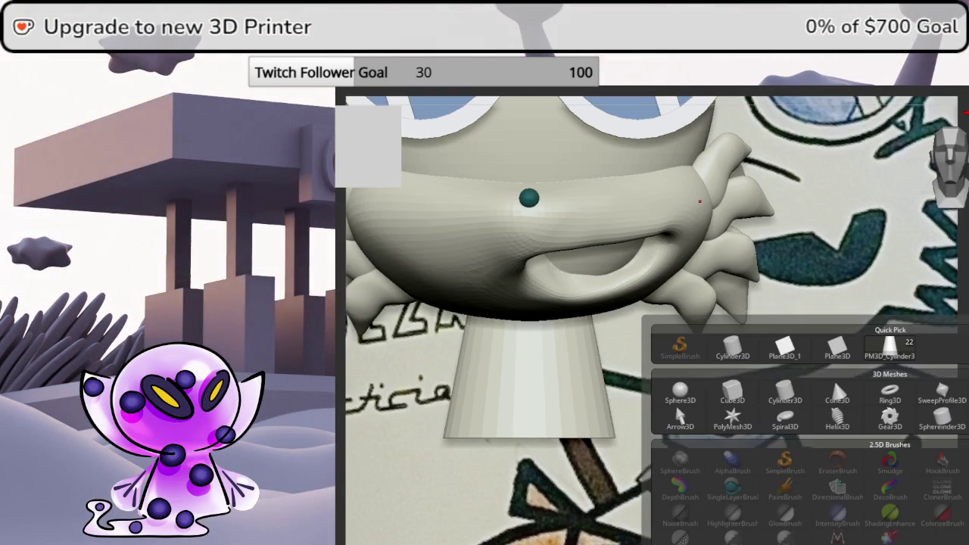
{"action": "left_click", "coordinate": [787, 392]}
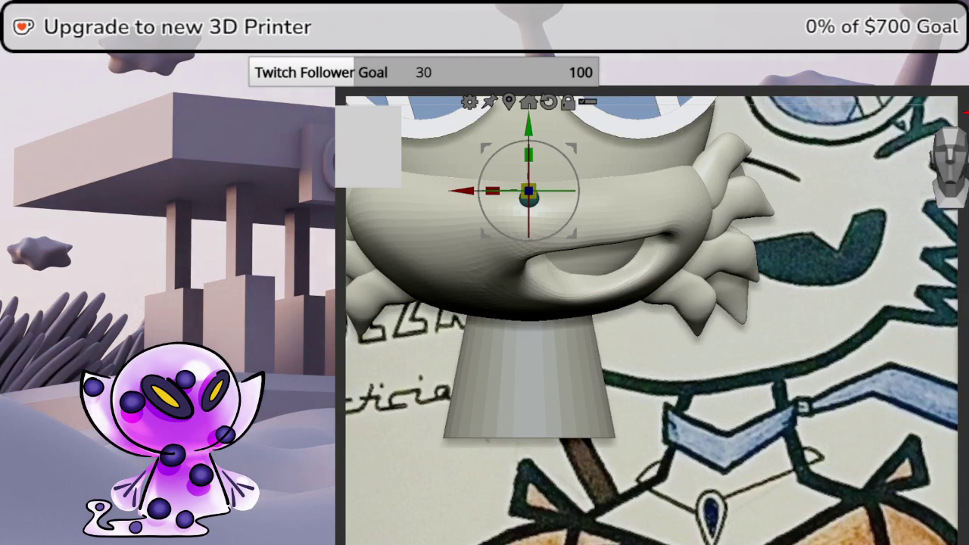
- Select the neck cone and turn on Polyframe to show its purple polygroup and wireframe
{"action": "mouse_move", "coordinate": [535, 130]}
{"action": "left_mouse_down"}
{"action": "mouse_move", "coordinate": [585, 296]}
{"action": "mouse_move", "coordinate": [647, 309]}
{"action": "left_mouse_up"}
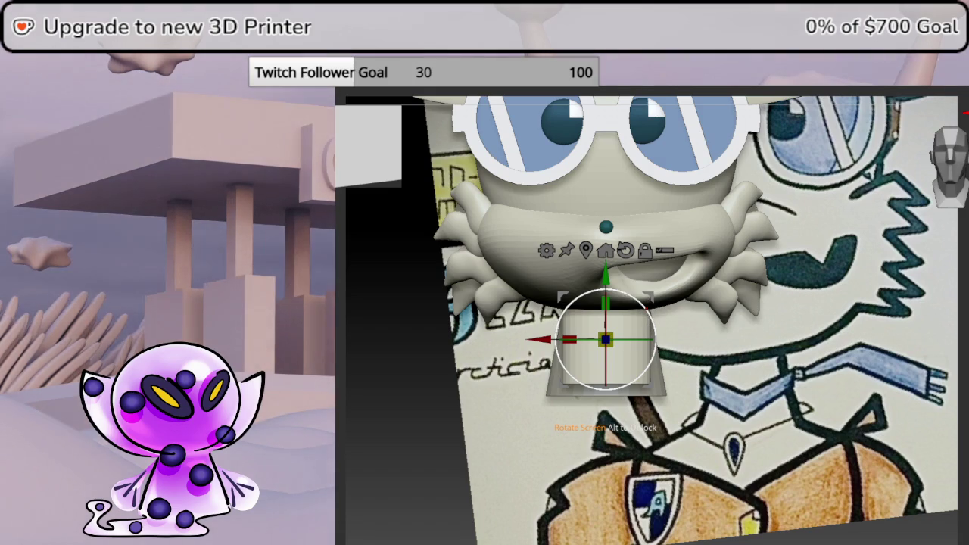
{"action": "left_click", "coordinate": [606, 302]}
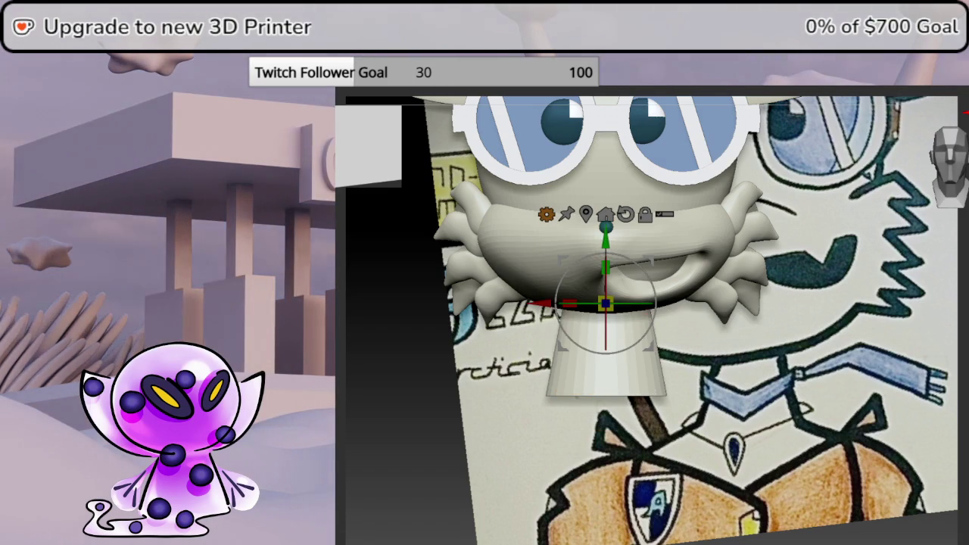
{"action": "key", "text": "shift+f"}
{"action": "scroll", "coordinate": [891, 365], "scroll_direction": "up", "scroll_amount": 2}
{"action": "scroll", "coordinate": [811, 411], "scroll_direction": "up", "scroll_amount": 3}
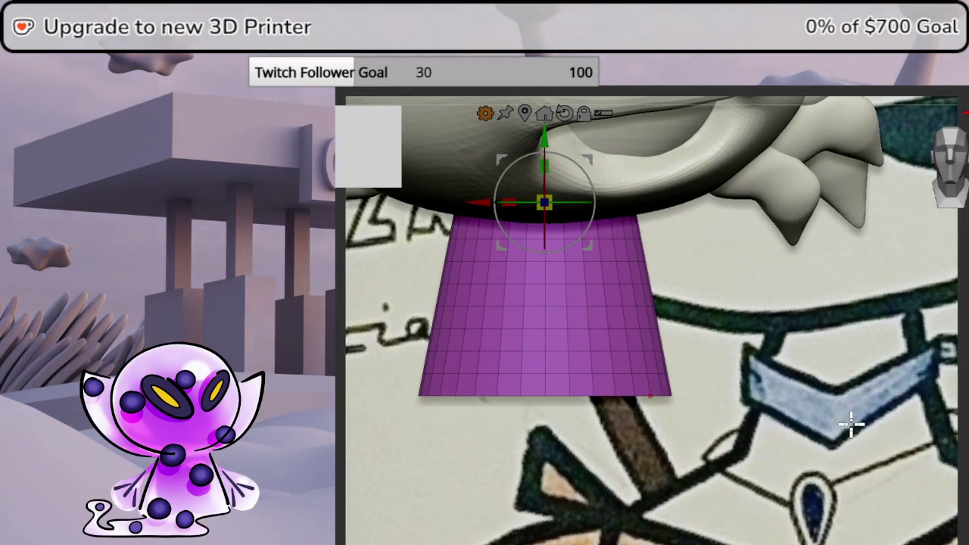
- Set the ZModeler brush to the PolyGroup action with a Polyloop target on the cone
{"action": "key", "text": "q"}
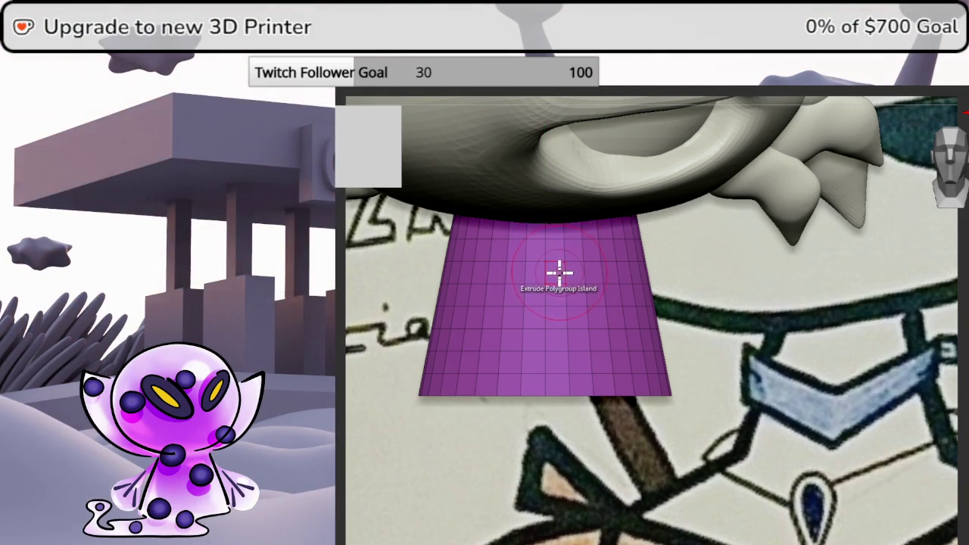
{"action": "key", "text": "space"}
{"action": "left_click", "coordinate": [544, 179]}
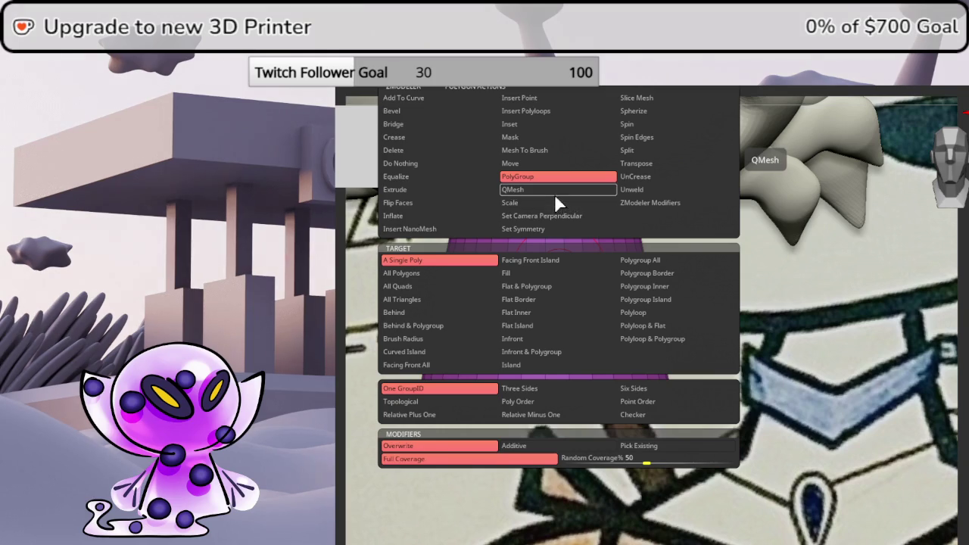
{"action": "left_click", "coordinate": [632, 315]}
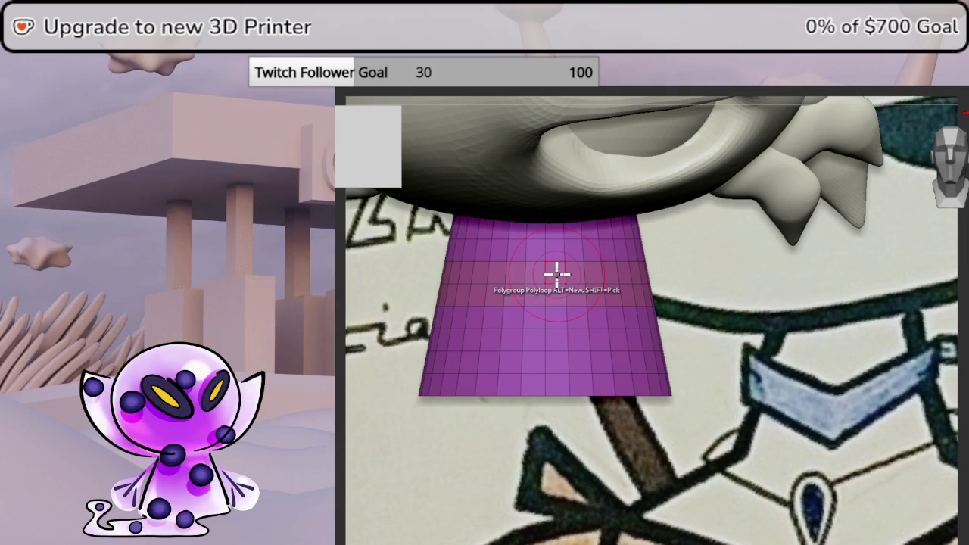
{"action": "key", "text": "space"}
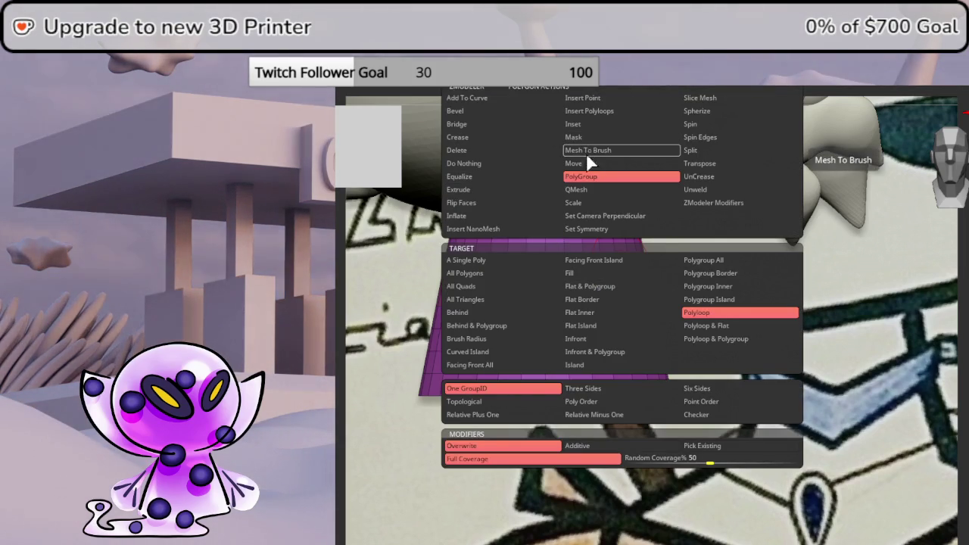
{"action": "left_click", "coordinate": [589, 191]}
{"action": "left_click", "coordinate": [701, 315]}
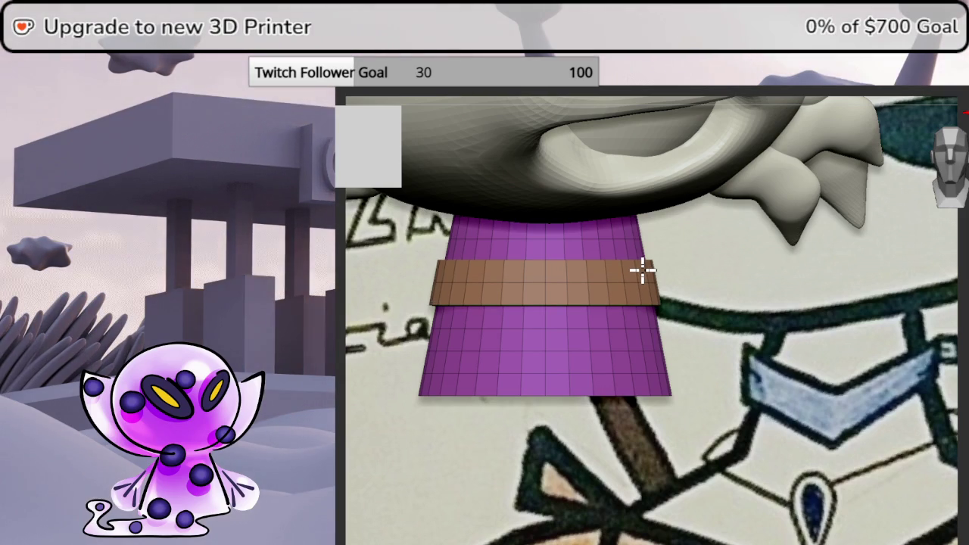
- Insert an edge loop through the brown band and orbit to view the tapered mesh
{"action": "left_click", "coordinate": [642, 272]}
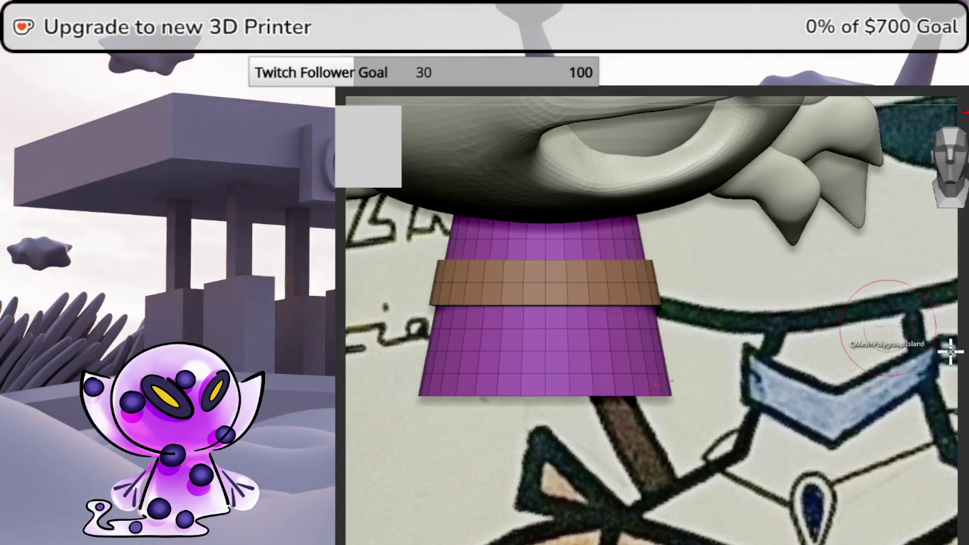
{"action": "left_click_drag", "start_coordinate": [887, 335], "coordinate": [958, 284]}
{"action": "middle_click_drag", "start_coordinate": [959, 284], "coordinate": [930, 214]}
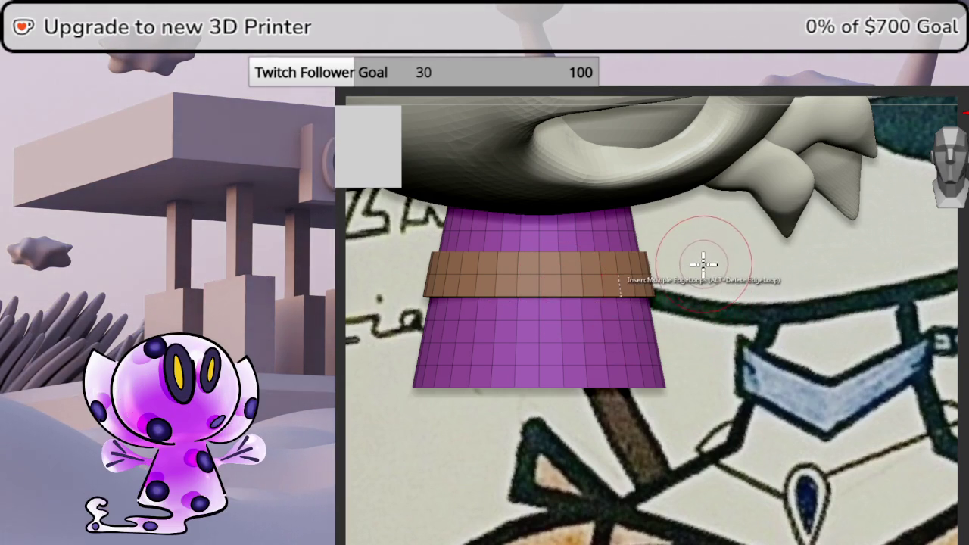
- Zoom out and turn the head to a three-quarter side view
{"action": "scroll", "coordinate": [703, 288], "scroll_direction": "down", "scroll_amount": 2}
{"action": "scroll", "coordinate": [697, 368], "scroll_direction": "down", "scroll_amount": 1}
{"action": "scroll", "coordinate": [643, 363], "scroll_direction": "down", "scroll_amount": 3}
{"action": "scroll", "coordinate": [609, 362], "scroll_direction": "up", "scroll_amount": 2}
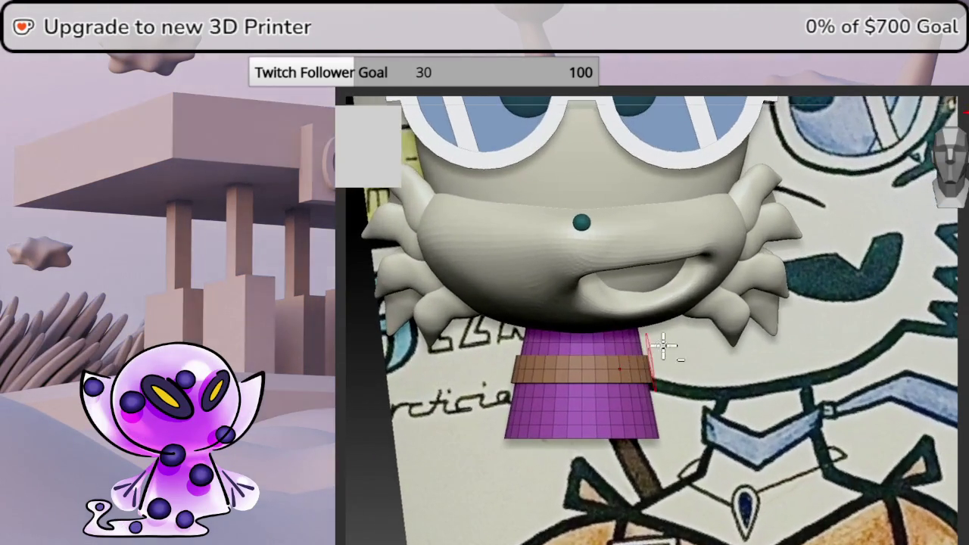
{"action": "scroll", "coordinate": [705, 342], "scroll_direction": "up", "scroll_amount": 1}
{"action": "scroll", "coordinate": [707, 341], "scroll_direction": "up", "scroll_amount": 1}
{"action": "scroll", "coordinate": [681, 368], "scroll_direction": "up", "scroll_amount": 1}
{"action": "scroll", "coordinate": [663, 373], "scroll_direction": "down", "scroll_amount": 1}
{"action": "scroll", "coordinate": [696, 346], "scroll_direction": "down", "scroll_amount": 1}
{"action": "scroll", "coordinate": [758, 327], "scroll_direction": "down", "scroll_amount": 1}
{"action": "scroll", "coordinate": [758, 326], "scroll_direction": "up", "scroll_amount": 1}
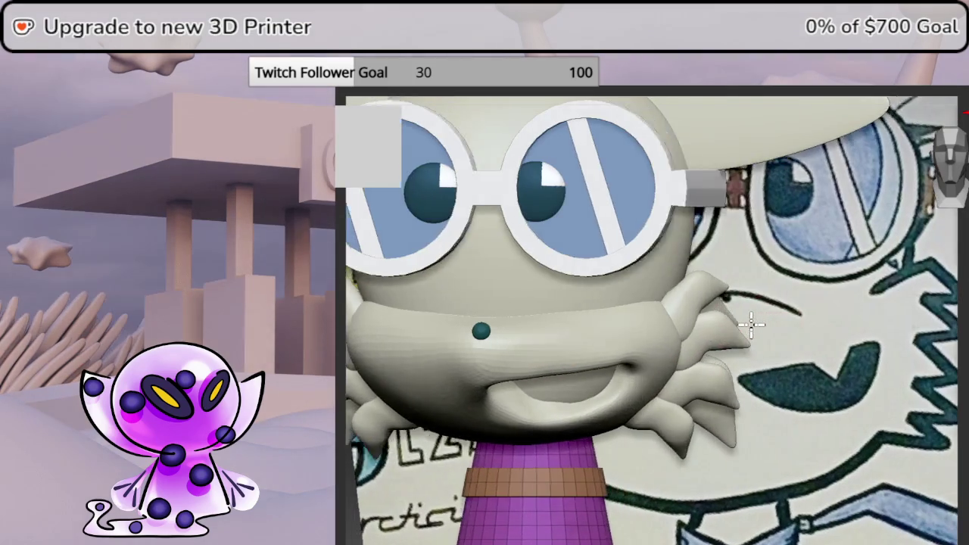
{"action": "scroll", "coordinate": [764, 329], "scroll_direction": "up", "scroll_amount": 1}
{"action": "mouse_move", "coordinate": [756, 332]}
{"action": "middle_mouse_down"}
{"action": "mouse_move", "coordinate": [721, 328]}
{"action": "mouse_move", "coordinate": [746, 327]}
{"action": "middle_mouse_up"}
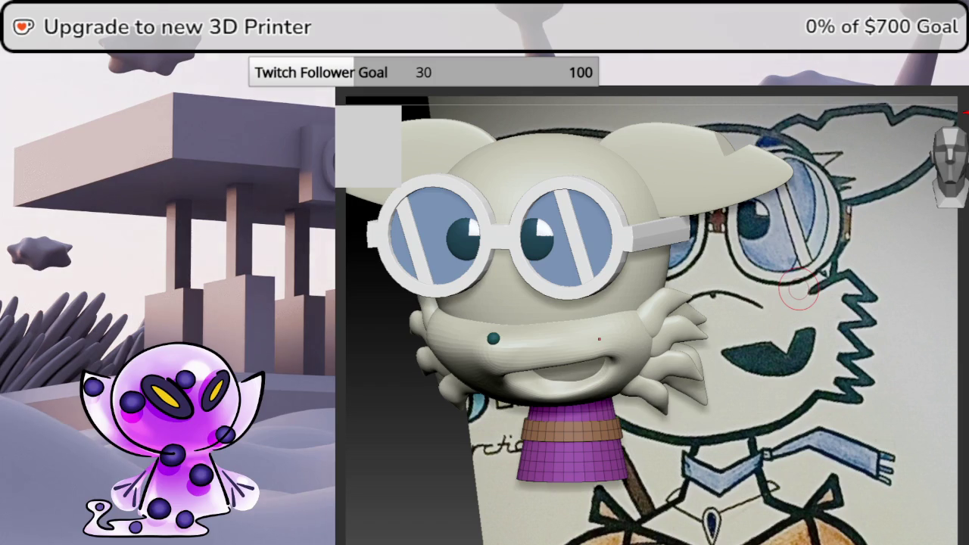
- Orbit around the head and switch to the Move brush (B, M, V)
{"action": "left_click_drag", "start_coordinate": [799, 292], "coordinate": [757, 303]}
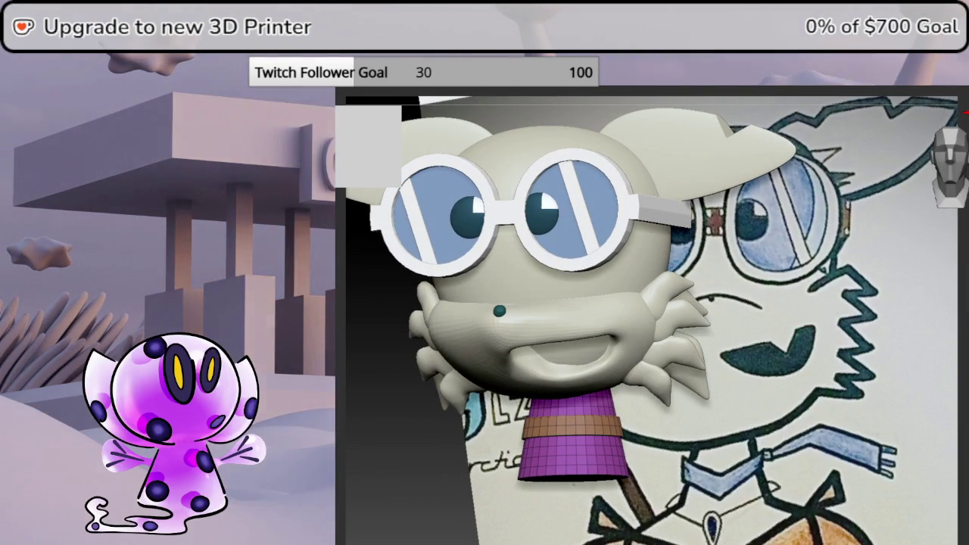
{"action": "key", "text": "b"}
{"action": "key", "text": "m"}
{"action": "key", "text": "v"}
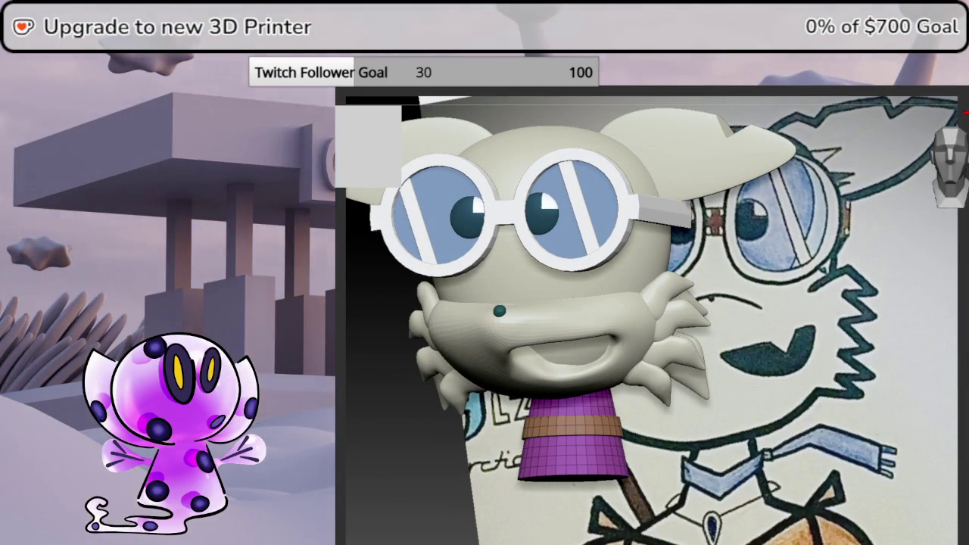
- Turn off Draw Polyframe to view the cone plain grey from below, then restore it
{"action": "right_click_drag", "start_coordinate": [838, 321], "coordinate": [750, 303], "text": "alt"}
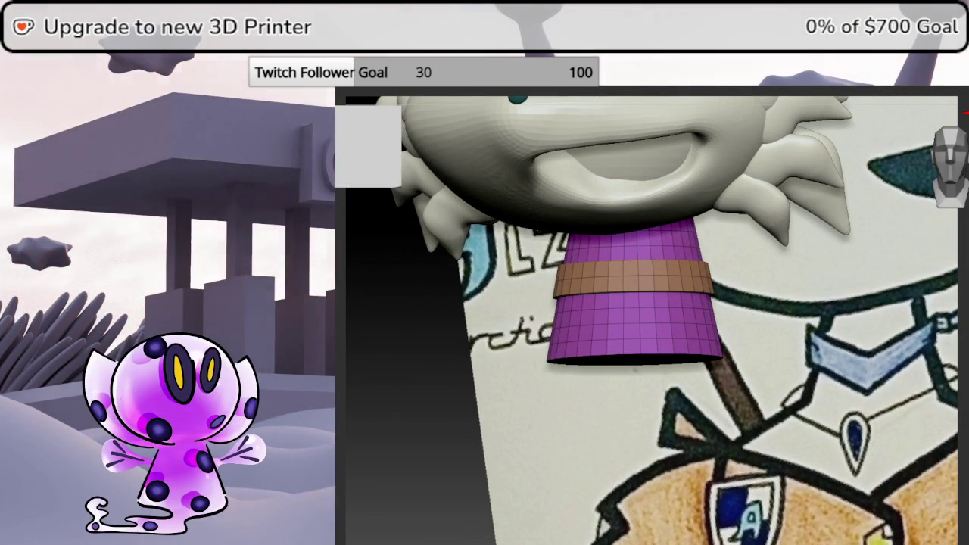
{"action": "left_click", "coordinate": [963, 288]}
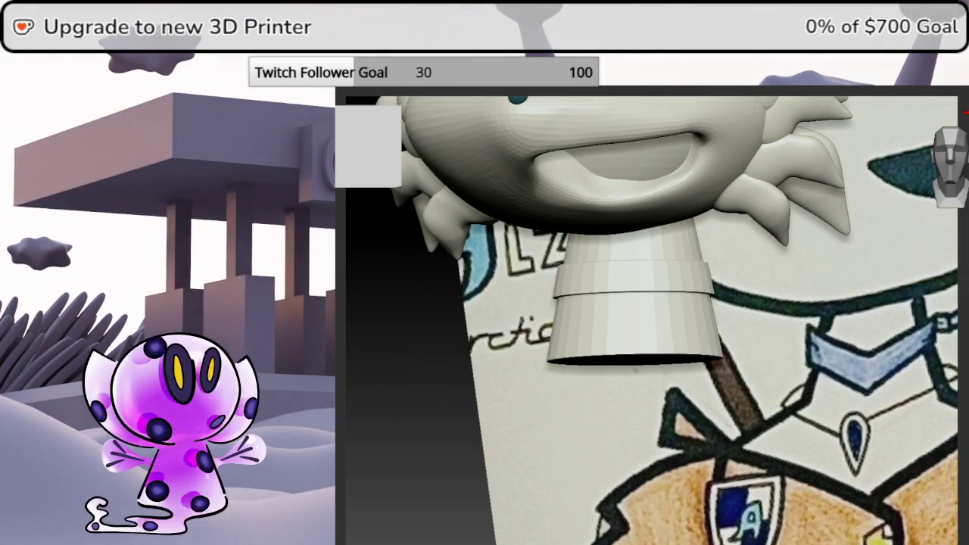
{"action": "mouse_move", "coordinate": [757, 341]}
{"action": "right_mouse_down"}
{"action": "mouse_move", "coordinate": [758, 318]}
{"action": "mouse_move", "coordinate": [757, 364]}
{"action": "right_mouse_up"}
{"action": "key", "text": "shift+f"}
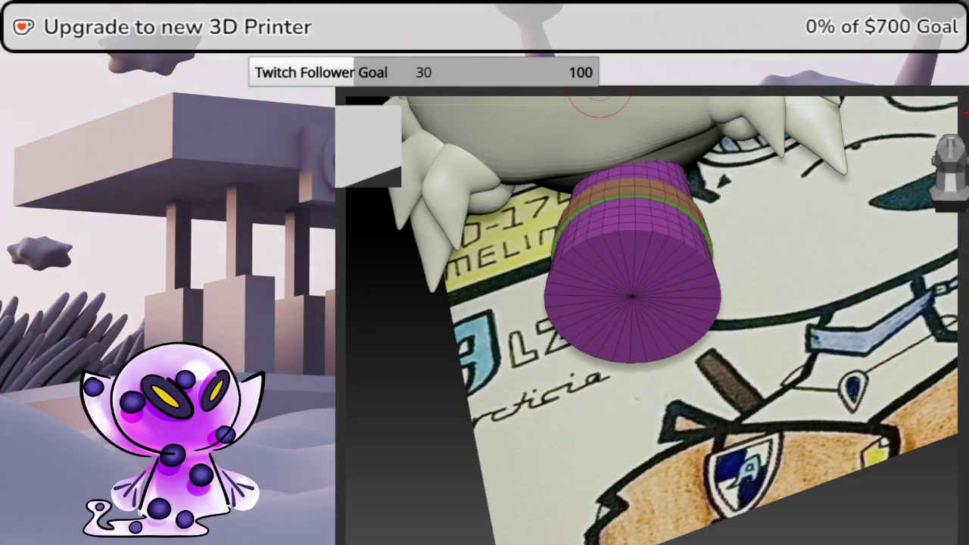
- Set the ZModeler edge action to Crease on EdgeLoop Complete, then orbit to the cone's side
{"action": "key", "text": "space"}
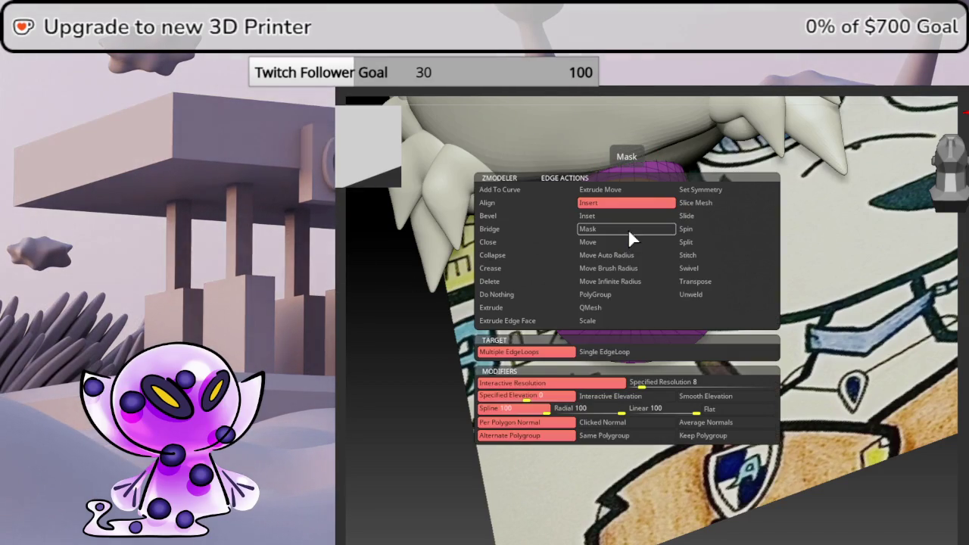
{"action": "left_click", "coordinate": [525, 269]}
{"action": "left_click", "coordinate": [530, 365]}
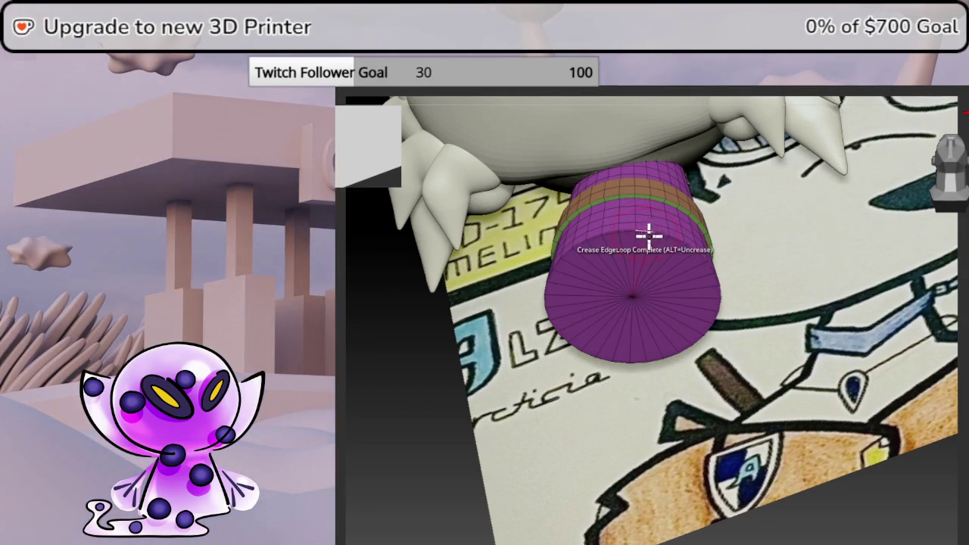
{"action": "mouse_move", "coordinate": [702, 264]}
{"action": "right_mouse_down"}
{"action": "mouse_move", "coordinate": [962, 378]}
{"action": "mouse_move", "coordinate": [803, 439]}
{"action": "mouse_move", "coordinate": [808, 450]}
{"action": "right_mouse_up"}
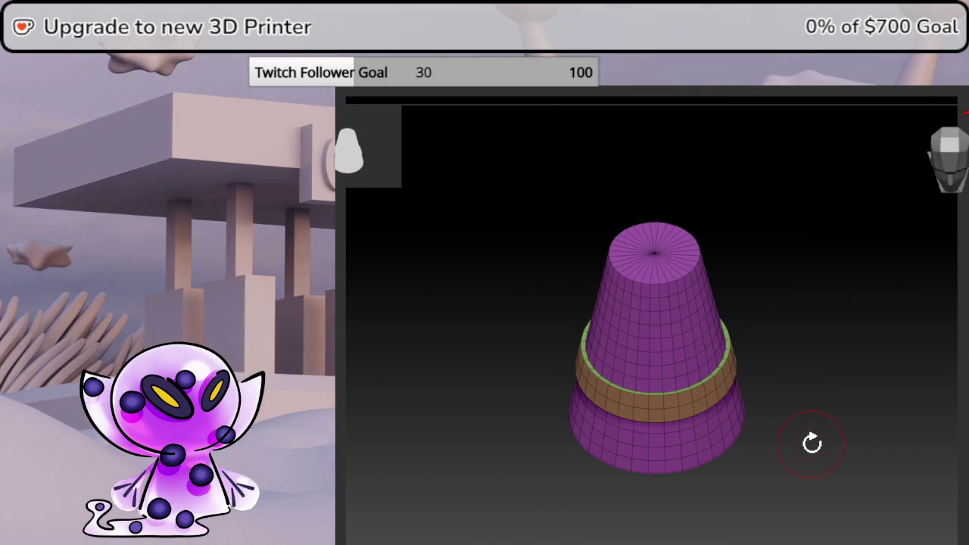
{"action": "mouse_move", "coordinate": [666, 289]}
{"action": "right_mouse_down"}
{"action": "mouse_move", "coordinate": [697, 361]}
{"action": "mouse_move", "coordinate": [699, 264]}
{"action": "right_mouse_up"}
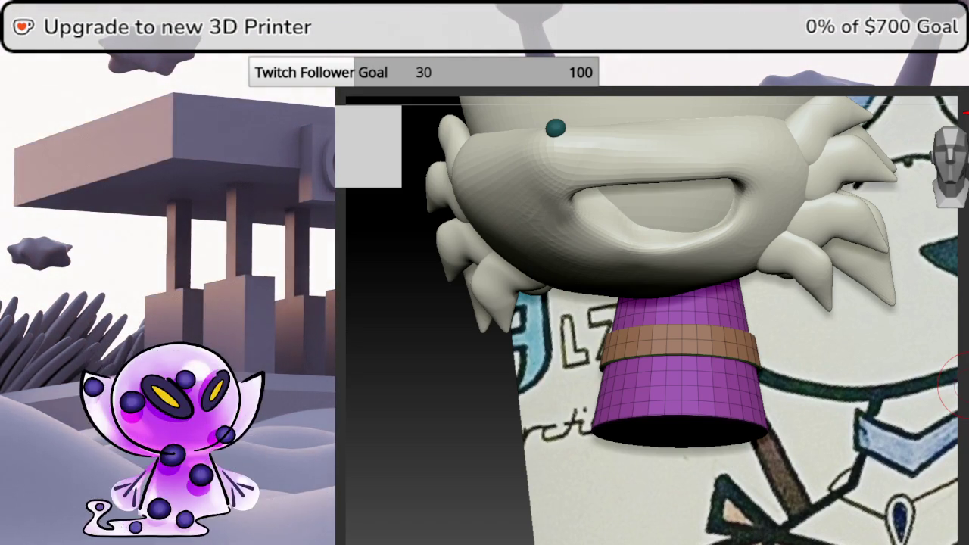
{"action": "mouse_move", "coordinate": [808, 403]}
{"action": "left_mouse_down"}
{"action": "mouse_move", "coordinate": [788, 393]}
{"action": "mouse_move", "coordinate": [818, 390]}
{"action": "mouse_move", "coordinate": [831, 363]}
{"action": "left_mouse_up"}
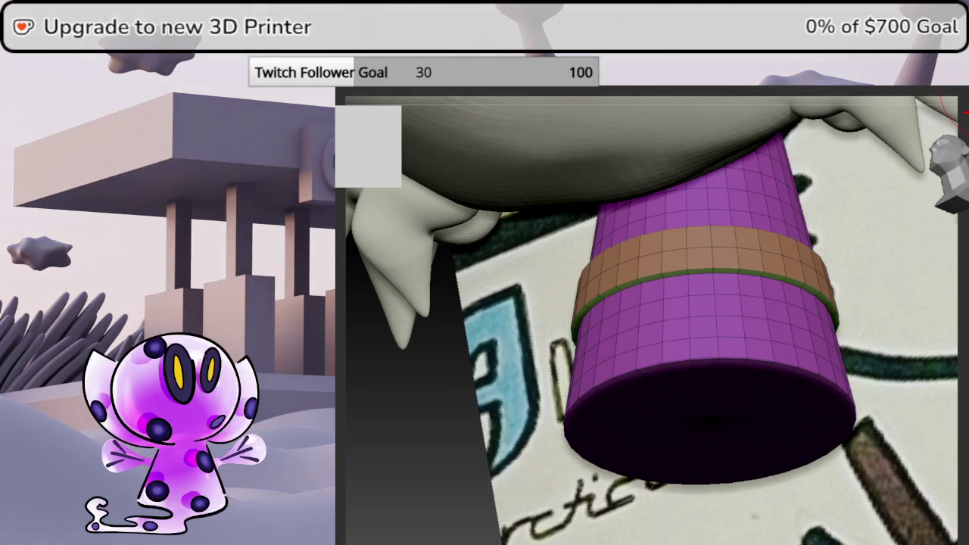
{"action": "mouse_move", "coordinate": [960, 356]}
{"action": "left_mouse_down"}
{"action": "mouse_move", "coordinate": [951, 339]}
{"action": "mouse_move", "coordinate": [966, 339]}
{"action": "left_mouse_up"}
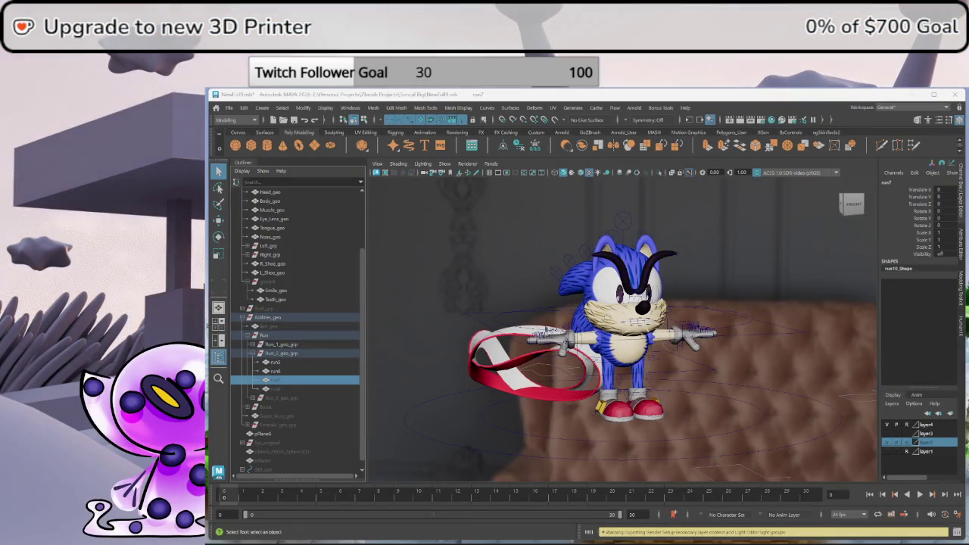
- Tumble and zoom through front and three-quarter views of Sonic, then select Ball_geo
{"action": "scroll", "coordinate": [757, 348], "scroll_direction": "up", "scroll_amount": 3}
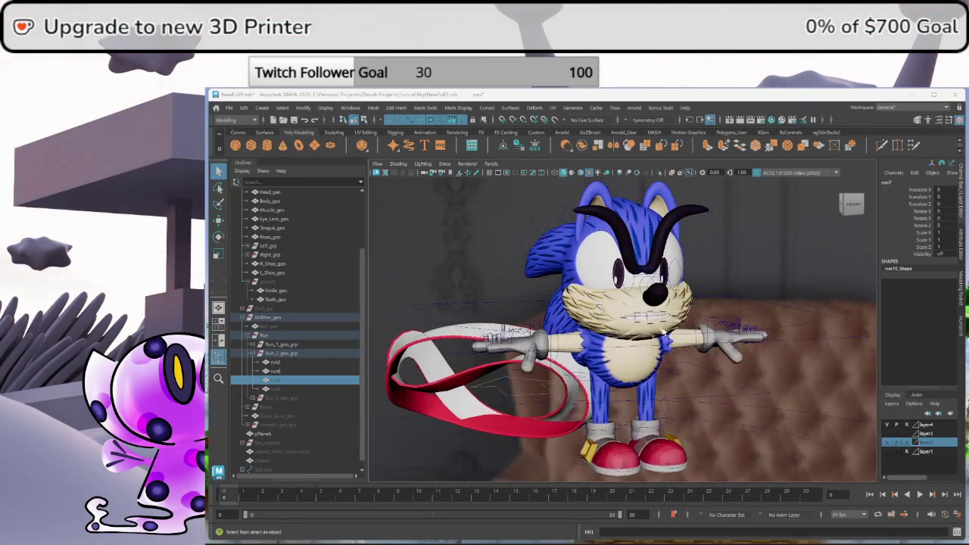
{"action": "mouse_move", "coordinate": [770, 320]}
{"action": "left_mouse_down", "text": "alt"}
{"action": "mouse_move", "coordinate": [650, 342]}
{"action": "mouse_move", "coordinate": [644, 355]}
{"action": "left_mouse_up", "text": "alt"}
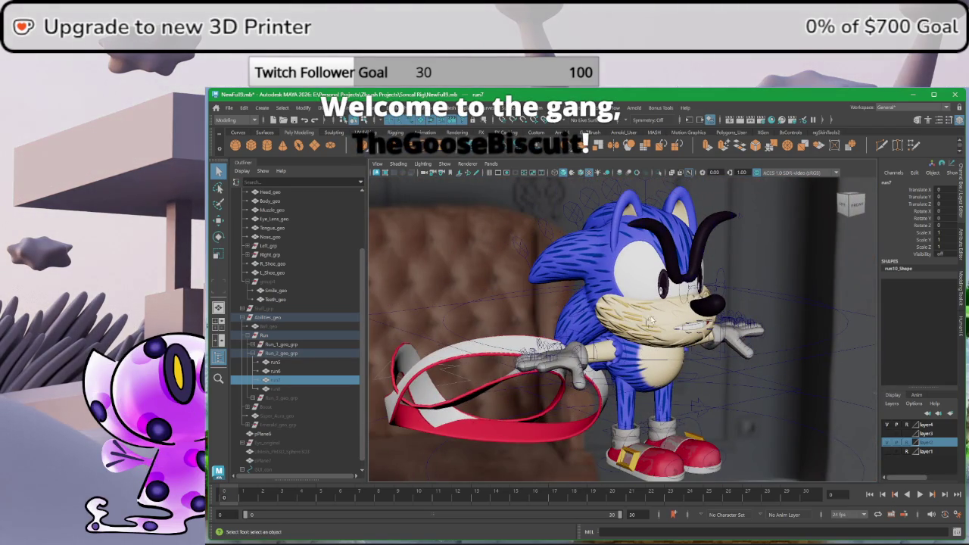
{"action": "mouse_move", "coordinate": [649, 321]}
{"action": "left_mouse_down", "text": "alt"}
{"action": "mouse_move", "coordinate": [577, 330]}
{"action": "mouse_move", "coordinate": [665, 327]}
{"action": "mouse_move", "coordinate": [614, 338]}
{"action": "mouse_move", "coordinate": [620, 303]}
{"action": "mouse_move", "coordinate": [685, 308]}
{"action": "mouse_move", "coordinate": [805, 225]}
{"action": "left_mouse_up", "text": "alt"}
{"action": "scroll", "coordinate": [621, 326], "scroll_direction": "up", "scroll_amount": 3}
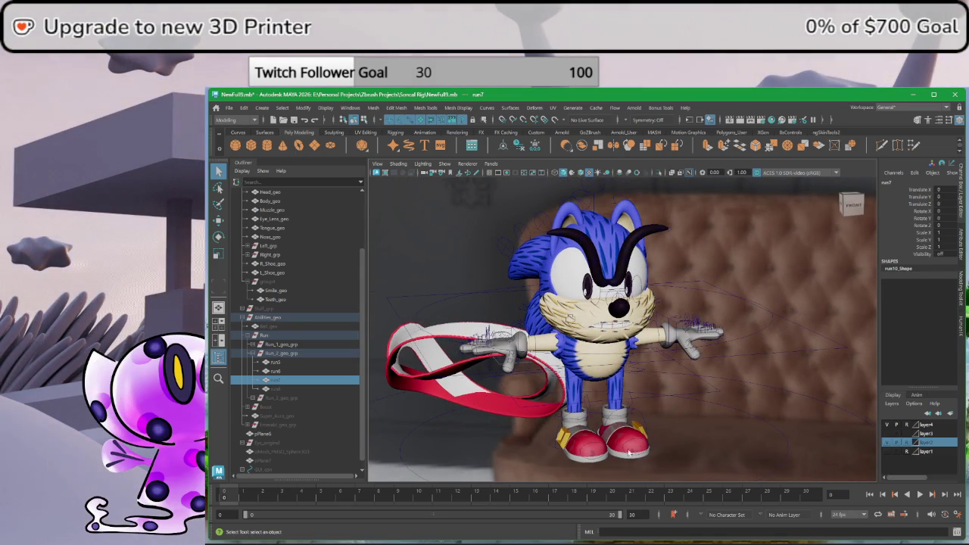
{"action": "left_click_drag", "start_coordinate": [599, 371], "coordinate": [594, 311], "text": "alt"}
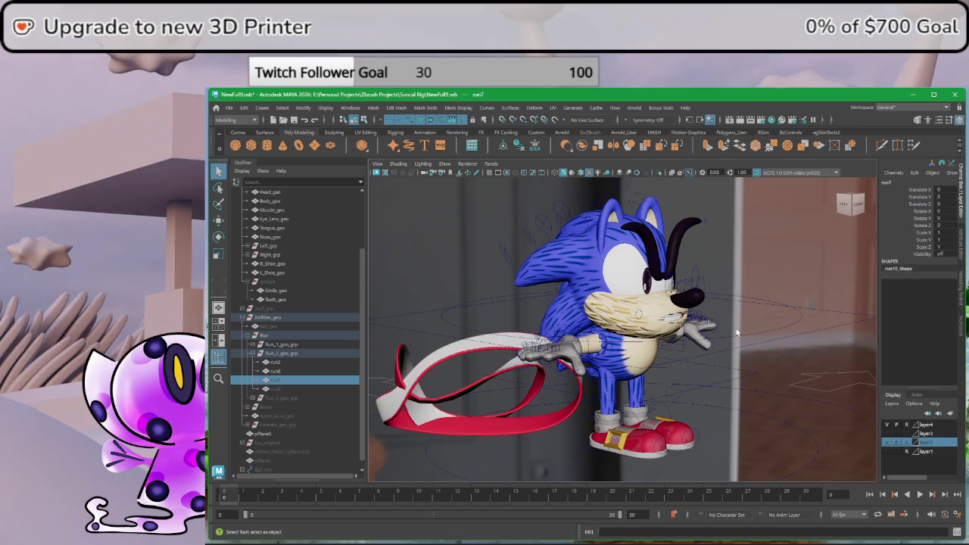
{"action": "mouse_move", "coordinate": [530, 265]}
{"action": "left_mouse_down", "text": "alt"}
{"action": "mouse_move", "coordinate": [557, 301]}
{"action": "mouse_move", "coordinate": [511, 321]}
{"action": "left_mouse_up", "text": "alt"}
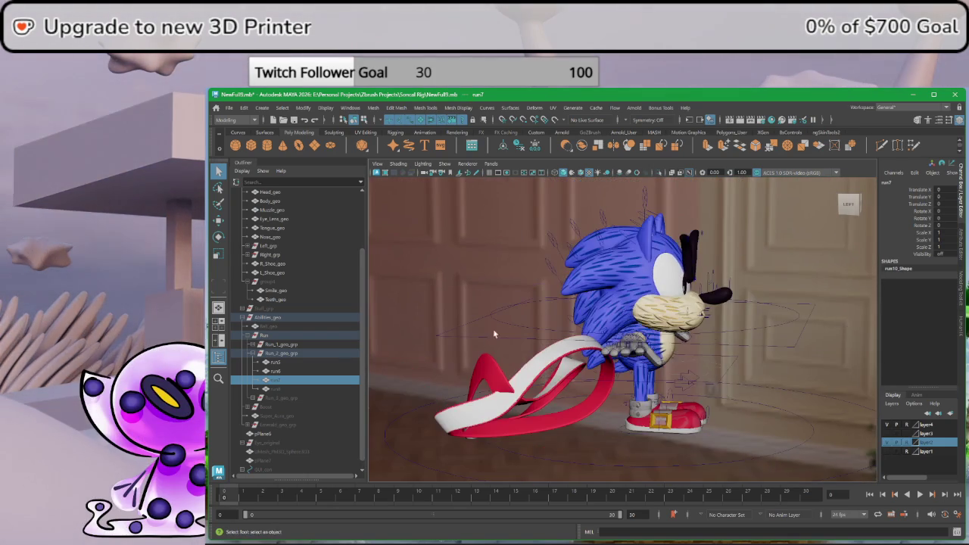
{"action": "left_click_drag", "start_coordinate": [571, 349], "coordinate": [522, 341], "text": "alt"}
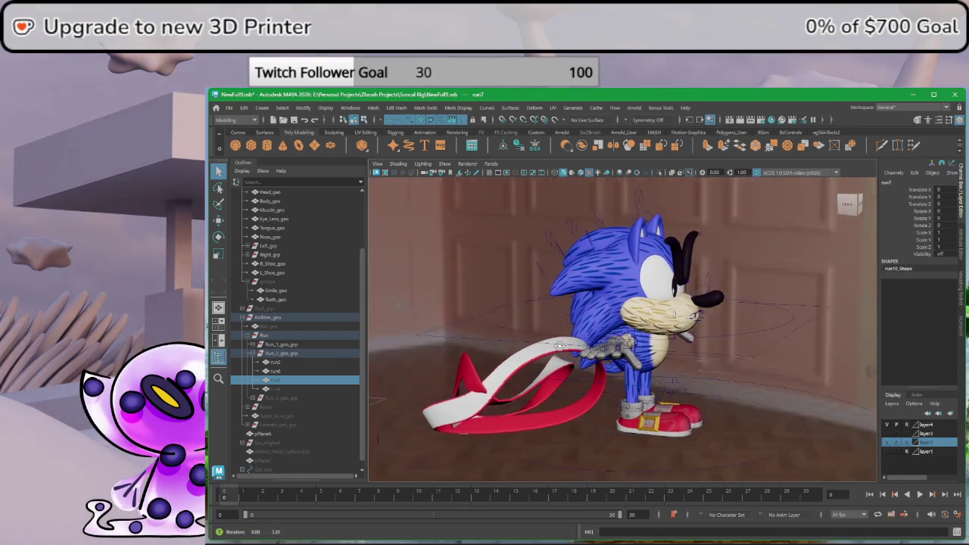
{"action": "left_click", "coordinate": [293, 325]}
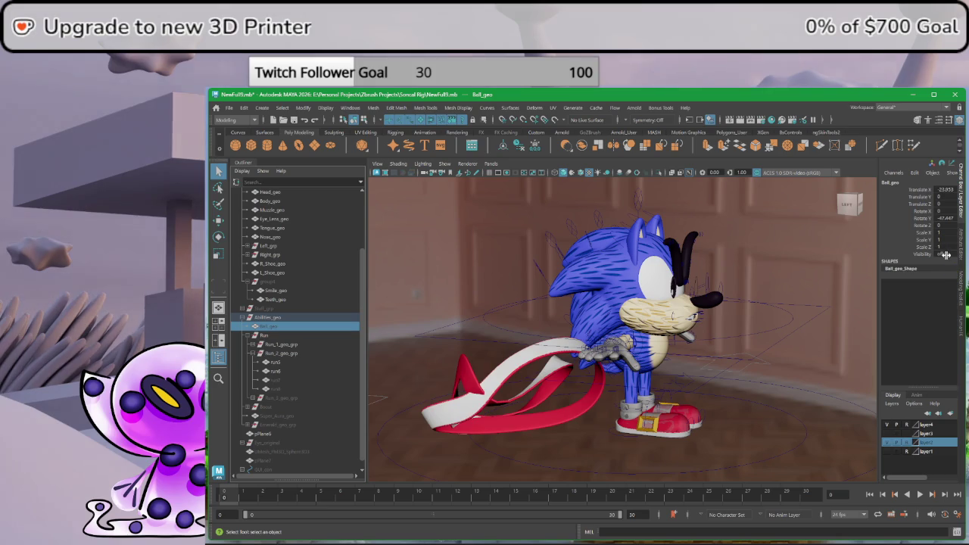
- Unhide Ball_geo with Shift+H and orbit toward Sonic's front
{"action": "key", "text": "shift+h"}
{"action": "key", "text": "ctrl+h"}
{"action": "key", "text": "shift+h"}
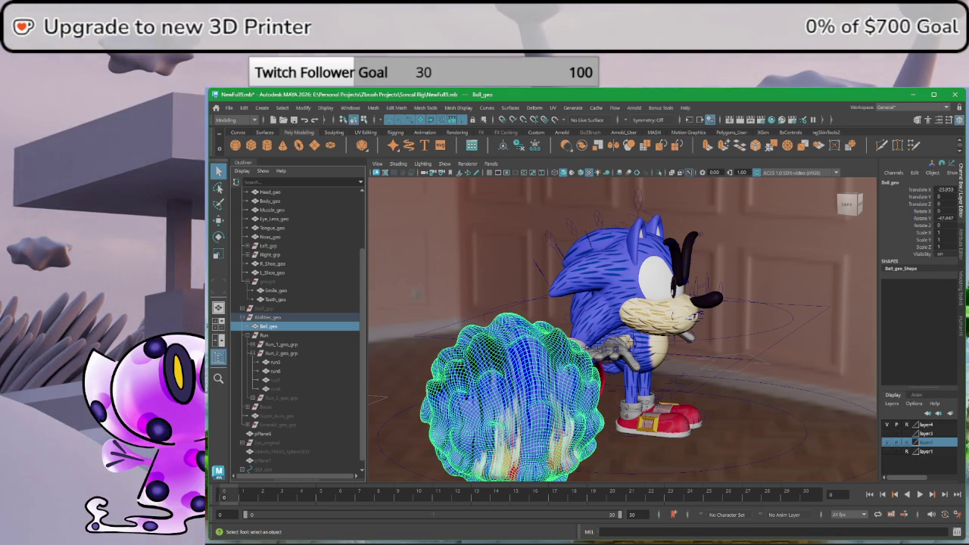
{"action": "left_click_drag", "start_coordinate": [780, 362], "coordinate": [692, 379], "text": "alt"}
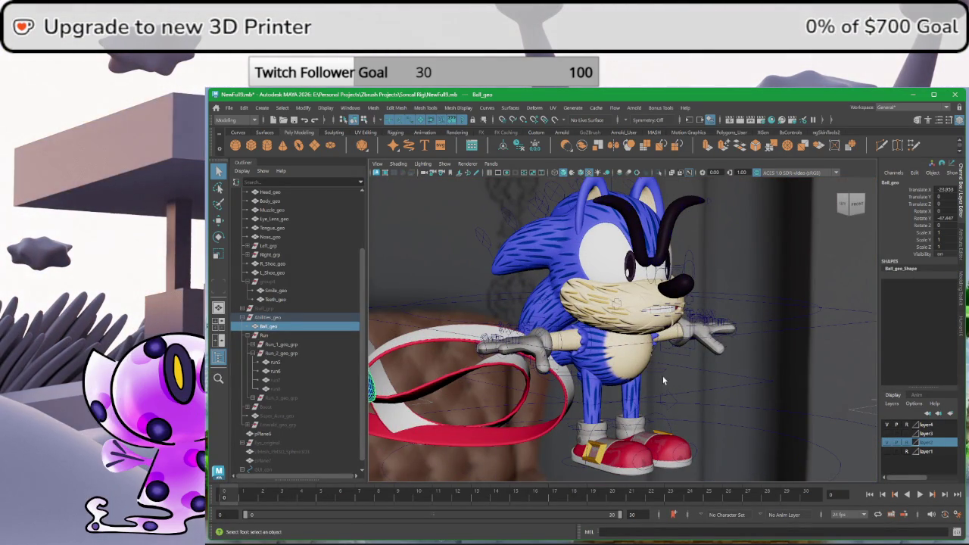
{"action": "left_click_drag", "start_coordinate": [659, 372], "coordinate": [606, 375], "text": "alt"}
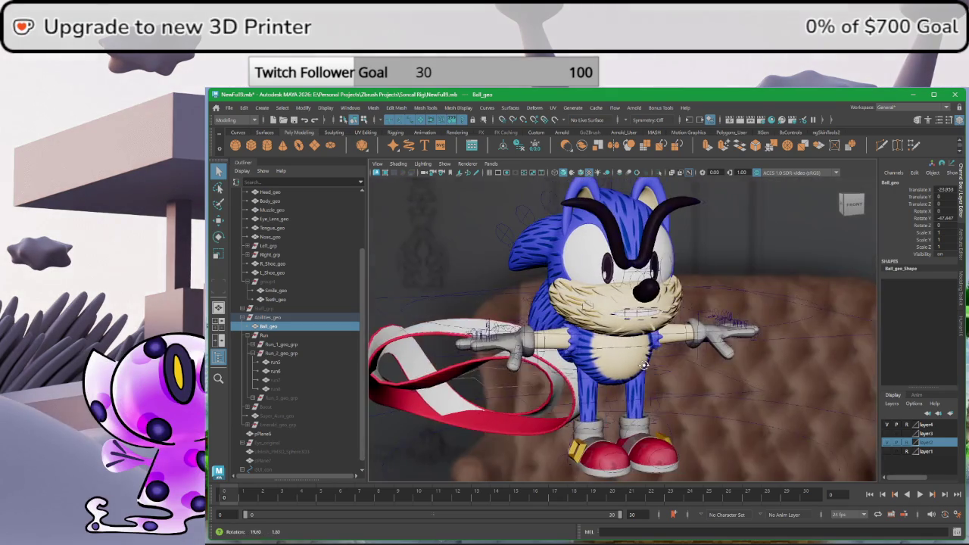
- Pan and dolly to frame Sonic beside the ball, then select the upper-body rig control
{"action": "middle_click_drag", "start_coordinate": [564, 367], "coordinate": [646, 350], "text": "alt"}
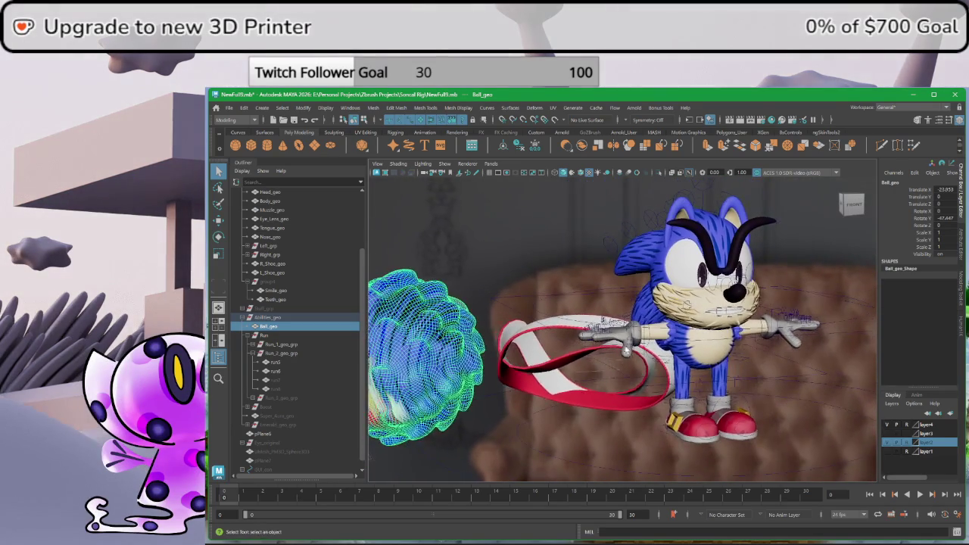
{"action": "left_click_drag", "start_coordinate": [645, 351], "coordinate": [607, 364], "text": "alt"}
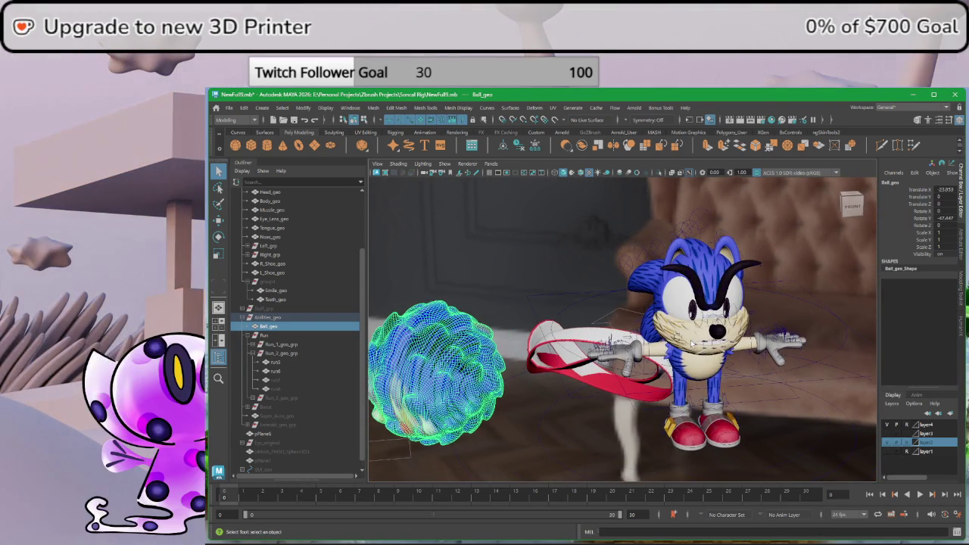
{"action": "mouse_move", "coordinate": [692, 344]}
{"action": "right_mouse_down", "text": "alt"}
{"action": "mouse_move", "coordinate": [727, 341]}
{"action": "mouse_move", "coordinate": [655, 312]}
{"action": "right_mouse_up", "text": "alt"}
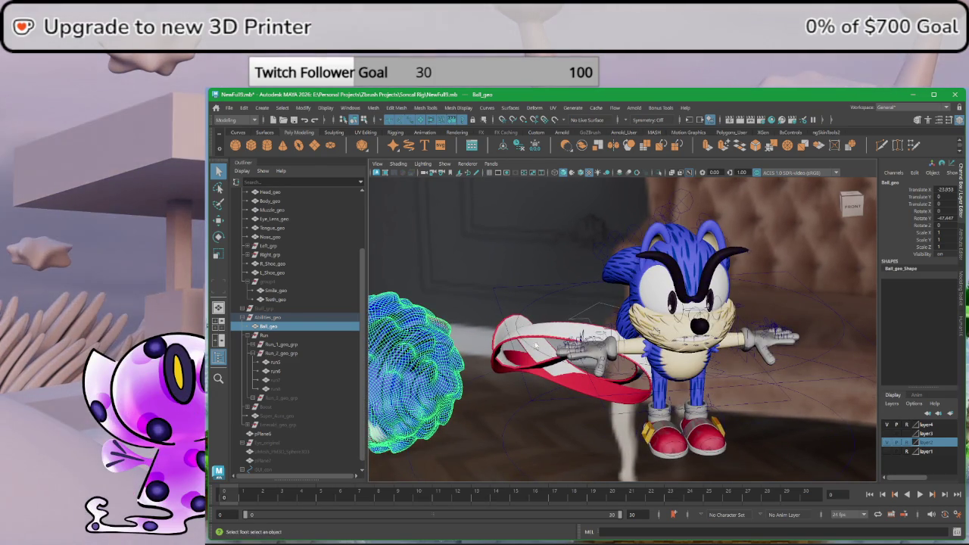
{"action": "scroll", "coordinate": [318, 299], "scroll_direction": "up", "scroll_amount": 3}
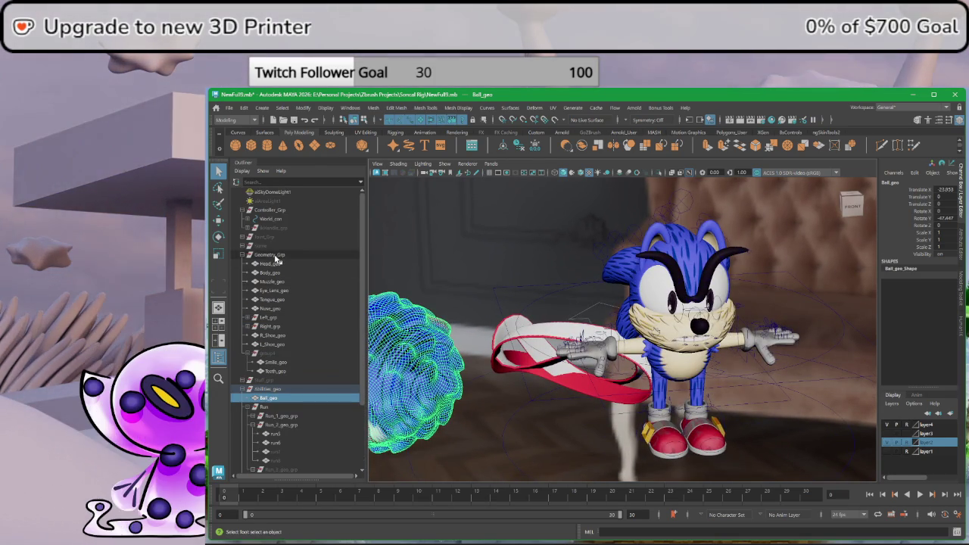
{"action": "left_click", "coordinate": [805, 377]}
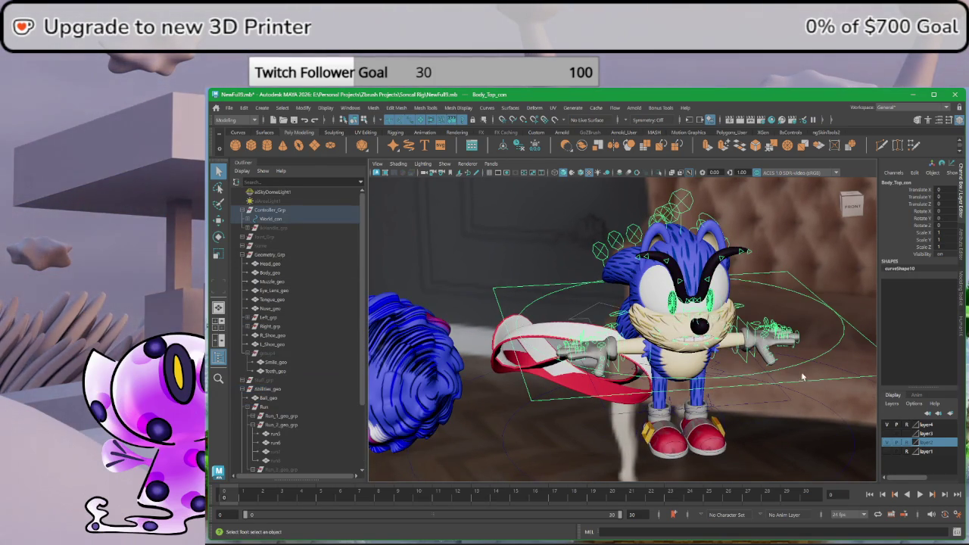
{"action": "left_click", "coordinate": [218, 219]}
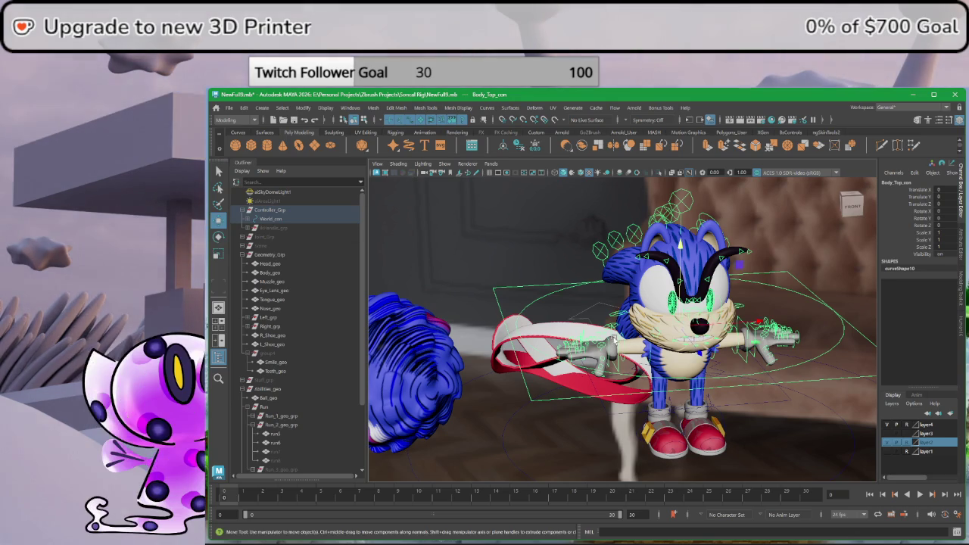
{"action": "middle_click_drag", "start_coordinate": [621, 341], "coordinate": [576, 334], "text": "alt"}
{"action": "left_click_drag", "start_coordinate": [464, 445], "coordinate": [530, 424], "text": "alt"}
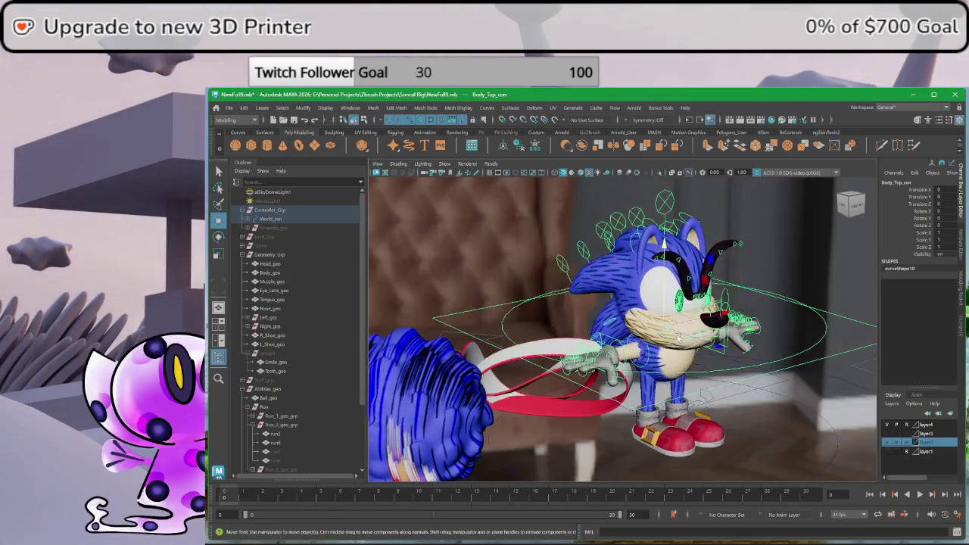
{"action": "mouse_move", "coordinate": [658, 302]}
{"action": "left_mouse_down"}
{"action": "mouse_move", "coordinate": [630, 265]}
{"action": "mouse_move", "coordinate": [531, 311]}
{"action": "left_mouse_up"}
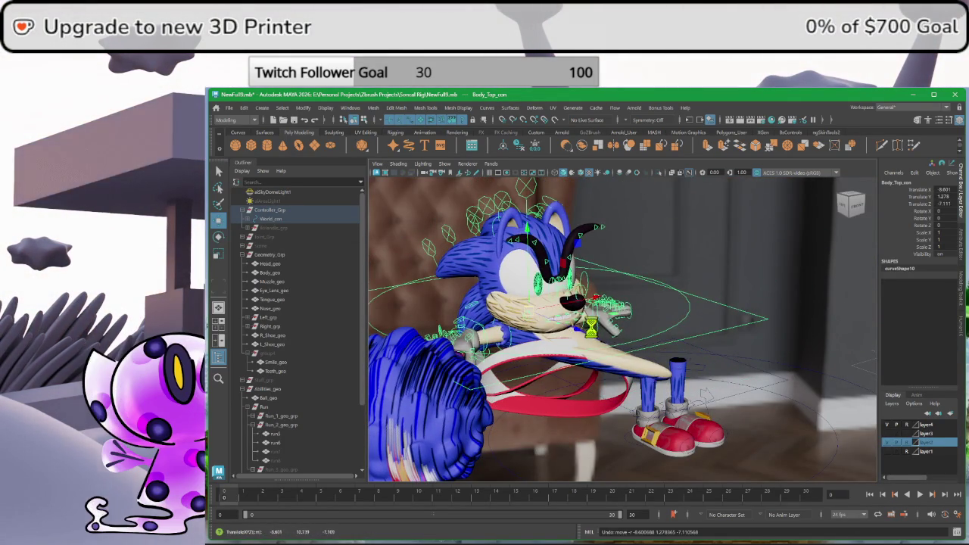
{"action": "left_click_drag", "start_coordinate": [591, 327], "coordinate": [715, 364], "text": "alt"}
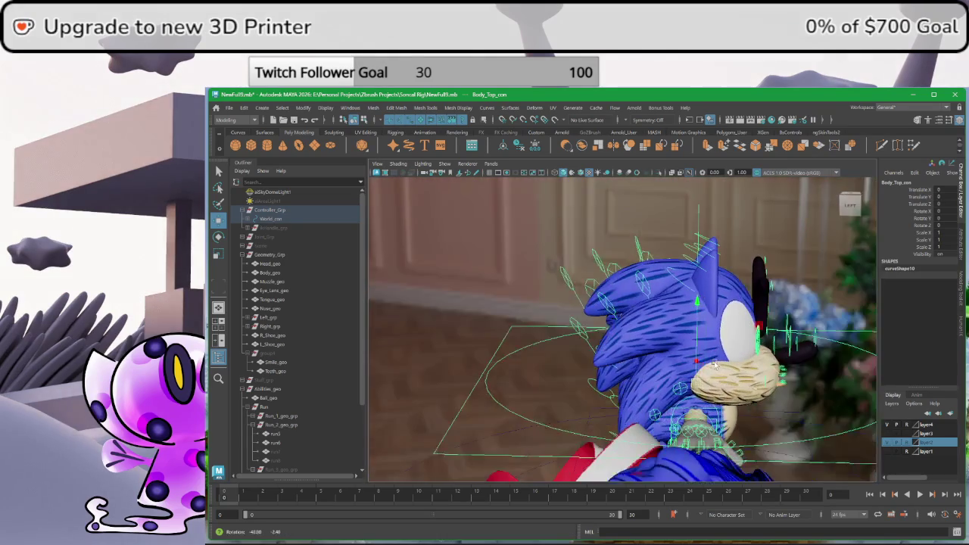
{"action": "left_click", "coordinate": [635, 266]}
{"action": "middle_click_drag", "start_coordinate": [648, 287], "coordinate": [623, 300]}
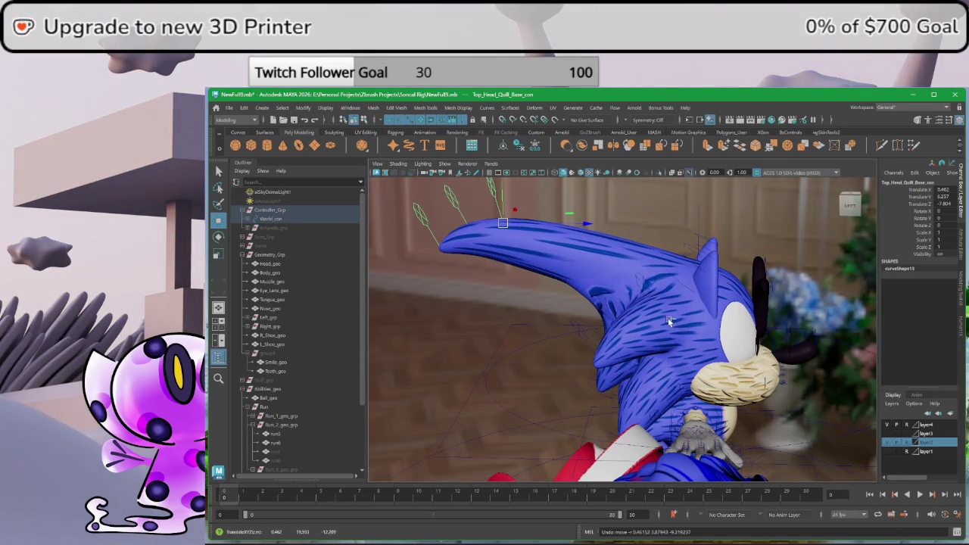
{"action": "key", "text": "ctrl+z"}
{"action": "left_click_drag", "start_coordinate": [670, 321], "coordinate": [575, 326], "text": "alt"}
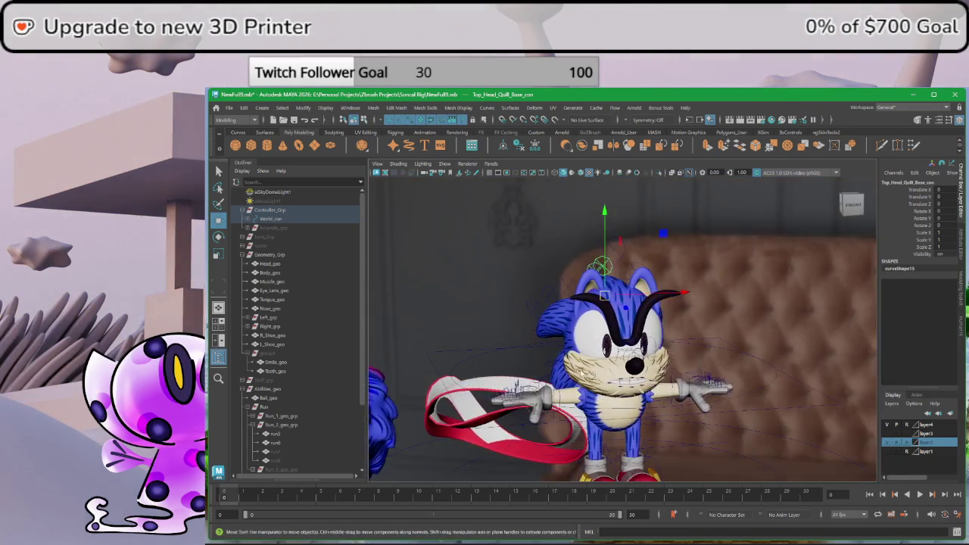
{"action": "middle_click_drag", "start_coordinate": [530, 340], "coordinate": [636, 288], "text": "alt"}
{"action": "scroll", "coordinate": [286, 348], "scroll_direction": "down", "scroll_amount": 3}
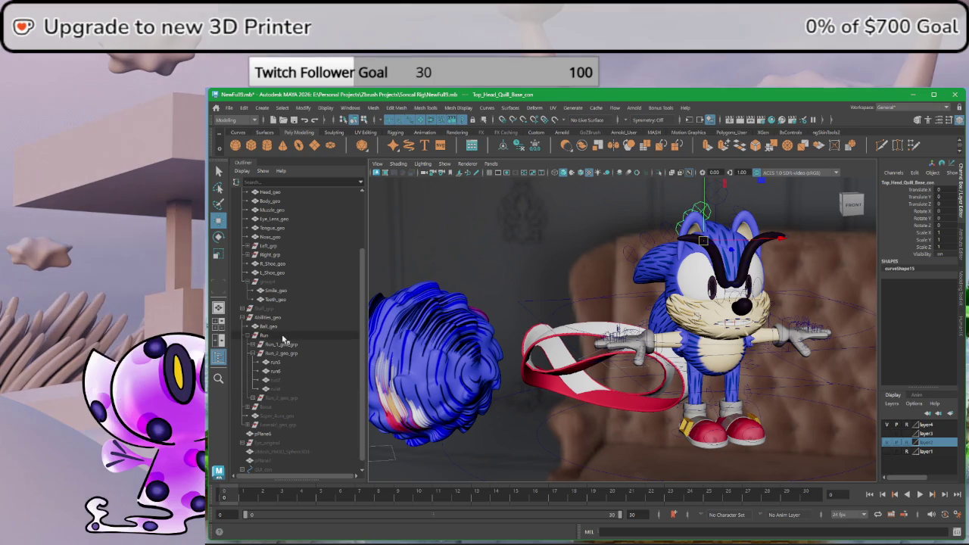
{"action": "left_click", "coordinate": [272, 380]}
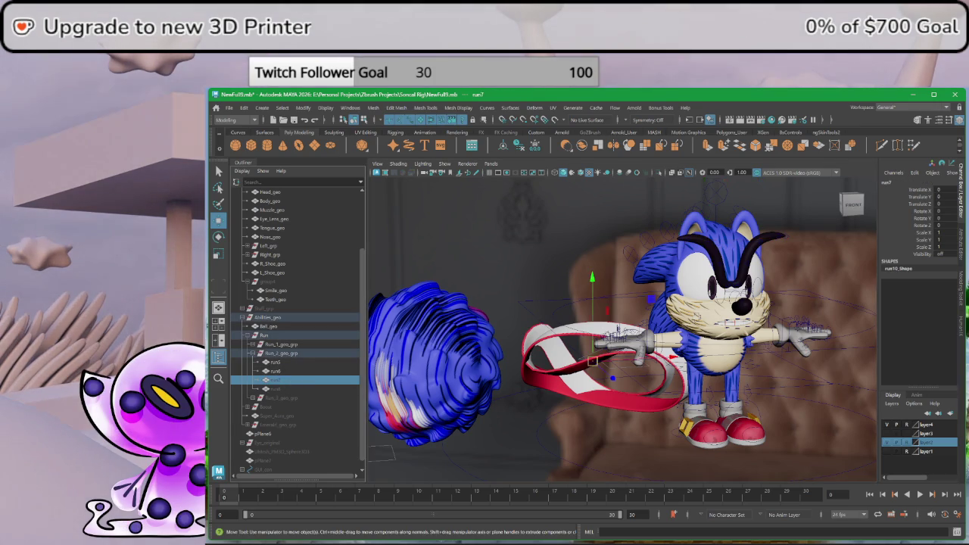
- Unhide the run7, run8, Run1_1_geo, Run1_2_geo and Run1_3_geo ribbons
{"action": "key", "text": "shift+h"}
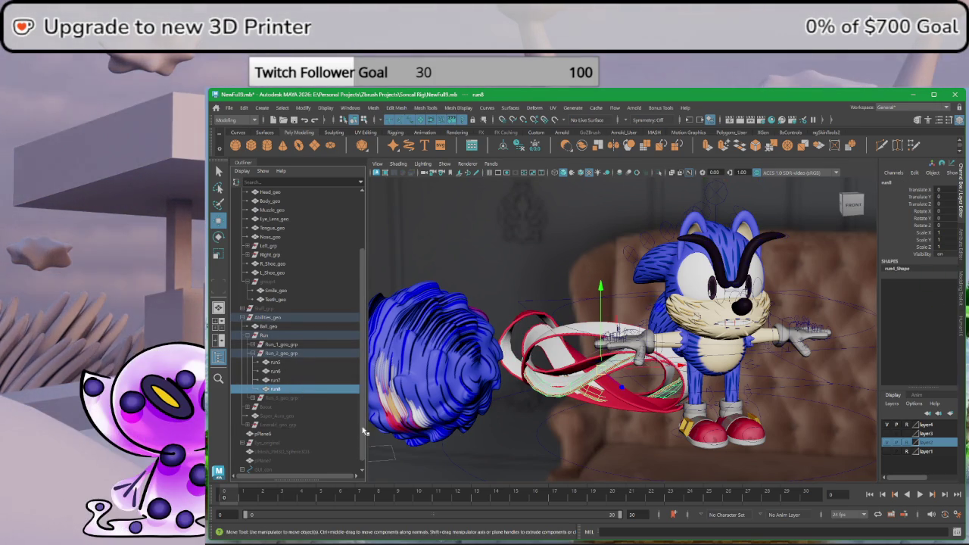
{"action": "scroll", "coordinate": [324, 414], "scroll_direction": "down", "scroll_amount": 1}
{"action": "key", "text": "shift+h"}
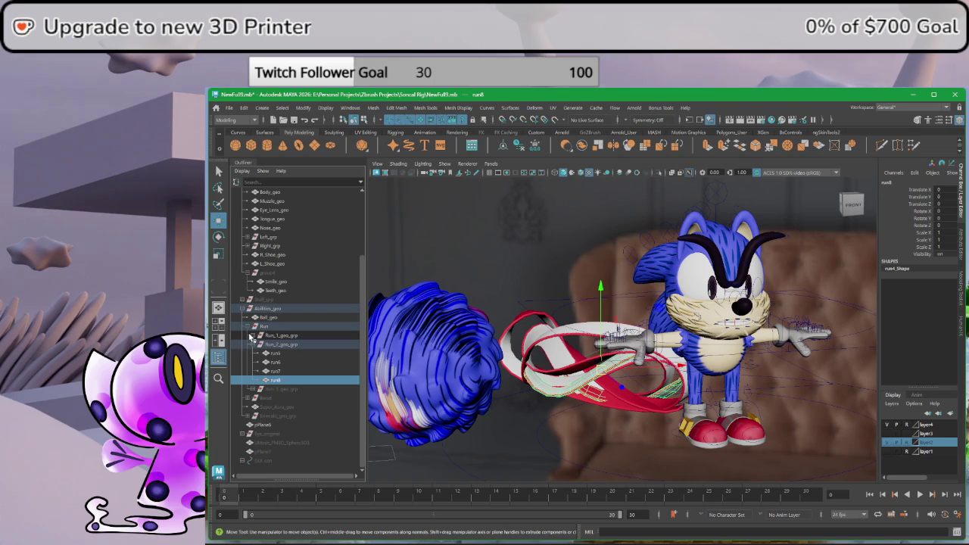
{"action": "left_click", "coordinate": [251, 336]}
{"action": "left_click", "coordinate": [278, 344]}
{"action": "key", "text": "shift+h"}
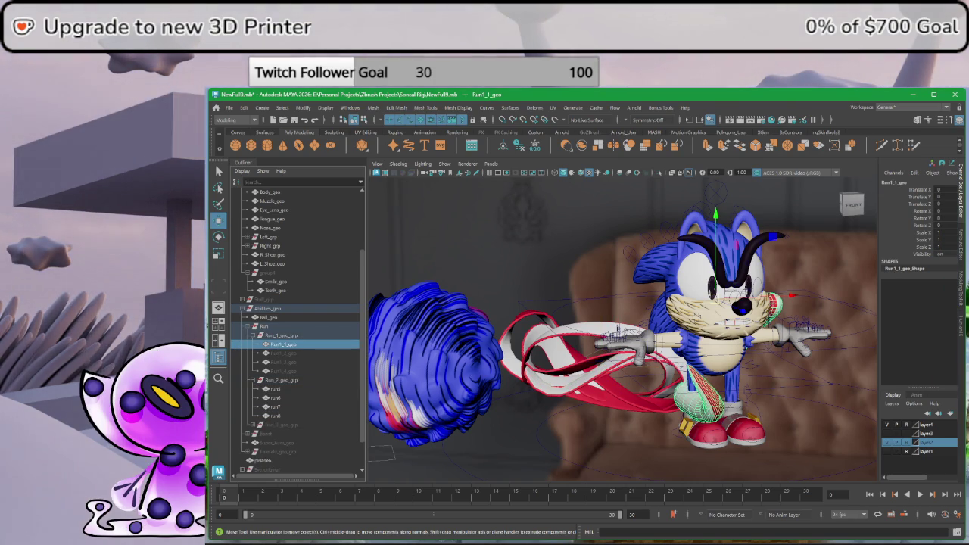
{"action": "left_click_drag", "start_coordinate": [621, 326], "coordinate": [530, 333], "text": "alt"}
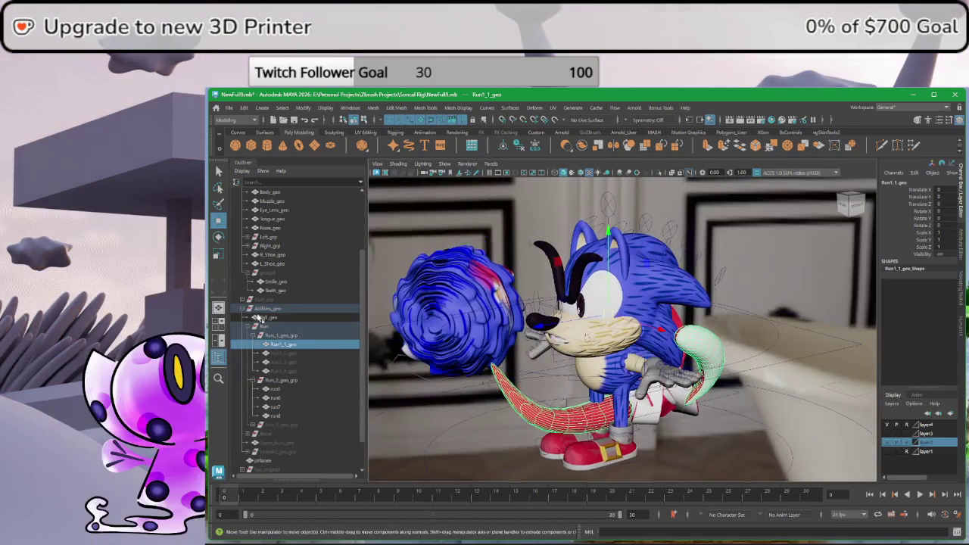
{"action": "left_click", "coordinate": [284, 353]}
{"action": "key", "text": "shift+h"}
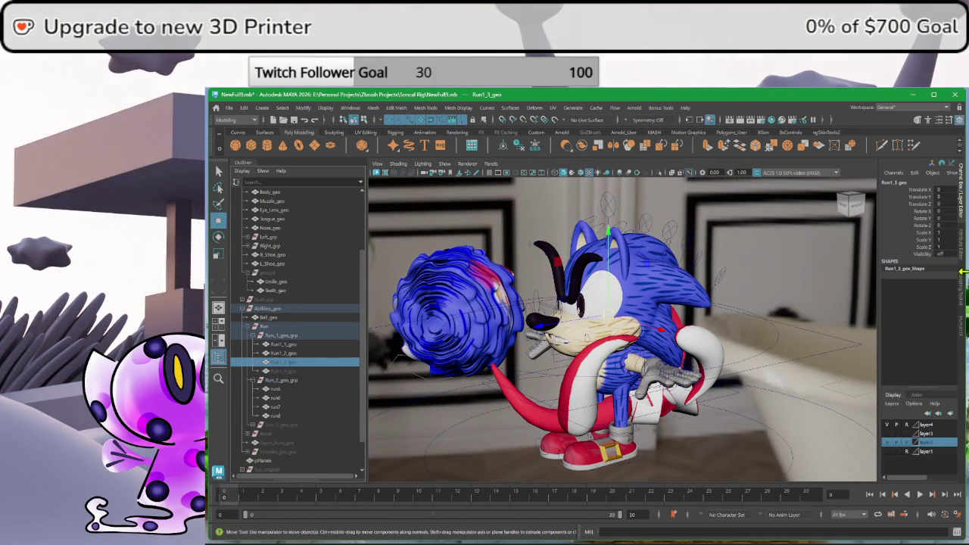
{"action": "key", "text": "shift+h"}
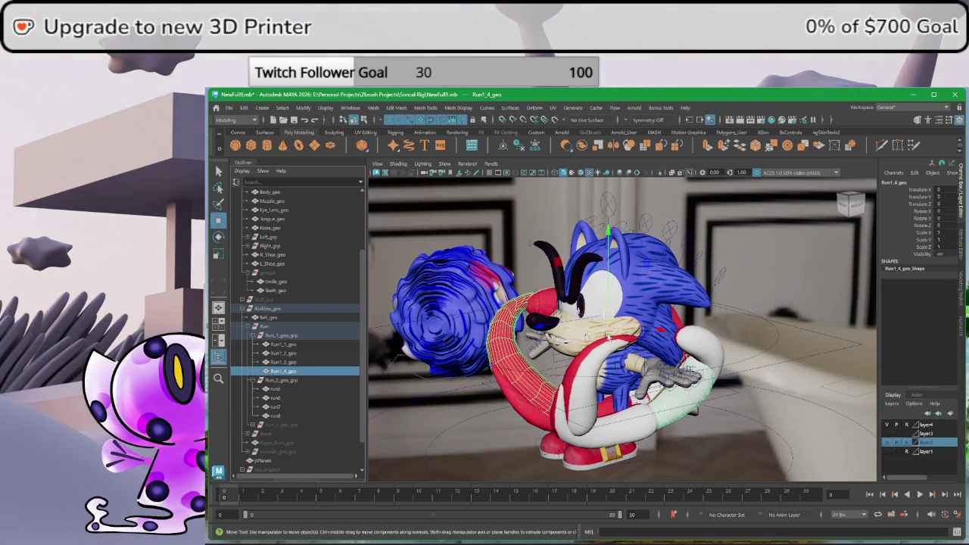
- Hide the Run_3_geo_grp ring group with Ctrl+H
{"action": "left_click_drag", "start_coordinate": [586, 337], "coordinate": [509, 374], "text": "alt"}
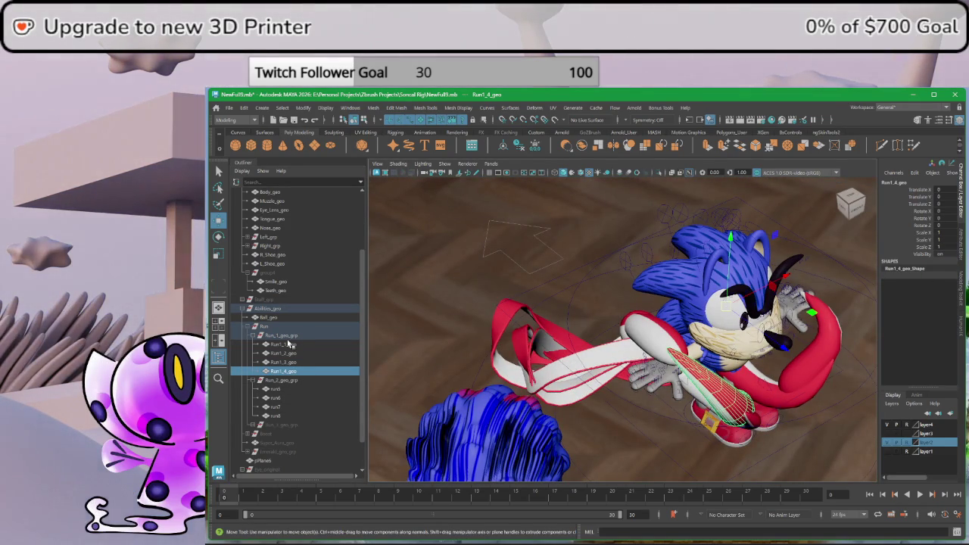
{"action": "left_click", "coordinate": [258, 426]}
{"action": "mouse_move", "coordinate": [575, 341]}
{"action": "left_mouse_down", "text": "alt"}
{"action": "mouse_move", "coordinate": [760, 371]}
{"action": "mouse_move", "coordinate": [517, 322]}
{"action": "left_mouse_up", "text": "alt"}
{"action": "mouse_move", "coordinate": [443, 314]}
{"action": "left_mouse_down", "text": "alt"}
{"action": "mouse_move", "coordinate": [596, 312]}
{"action": "mouse_move", "coordinate": [547, 239]}
{"action": "mouse_move", "coordinate": [591, 282]}
{"action": "mouse_move", "coordinate": [520, 287]}
{"action": "mouse_move", "coordinate": [535, 298]}
{"action": "mouse_move", "coordinate": [694, 333]}
{"action": "left_mouse_up", "text": "alt"}
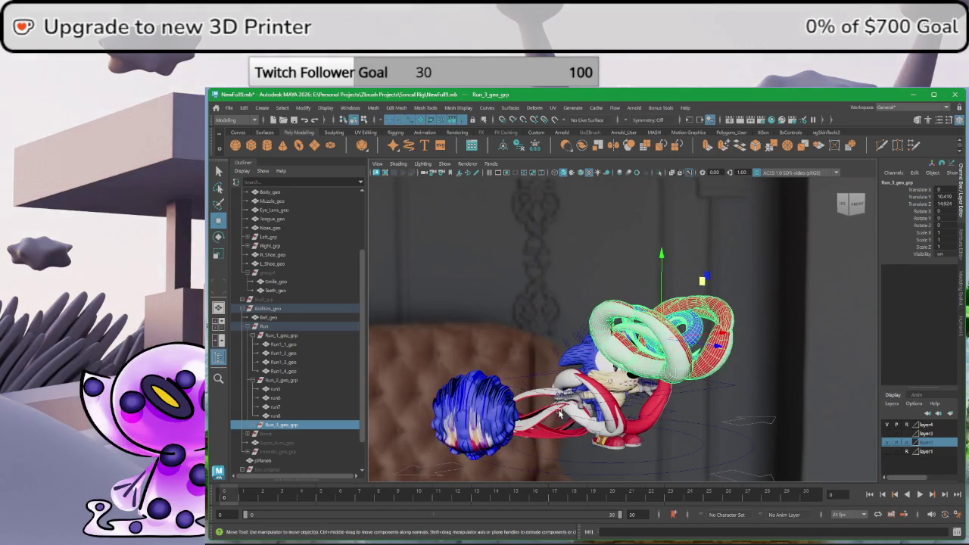
{"action": "scroll", "coordinate": [288, 368], "scroll_direction": "down", "scroll_amount": 2}
{"action": "left_click_drag", "start_coordinate": [694, 433], "coordinate": [652, 424], "text": "alt"}
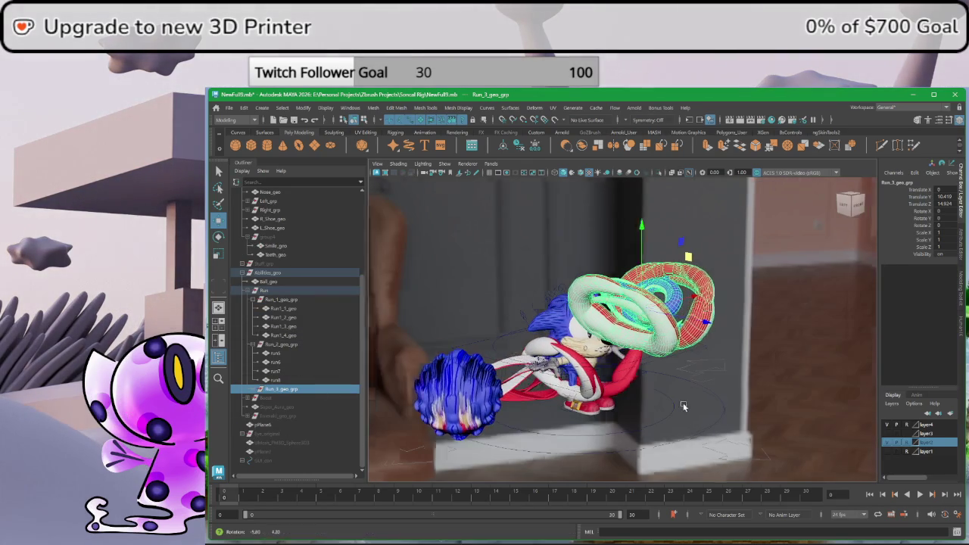
{"action": "key", "text": "ctrl+h"}
{"action": "scroll", "coordinate": [697, 409], "scroll_direction": "up", "scroll_amount": 2}
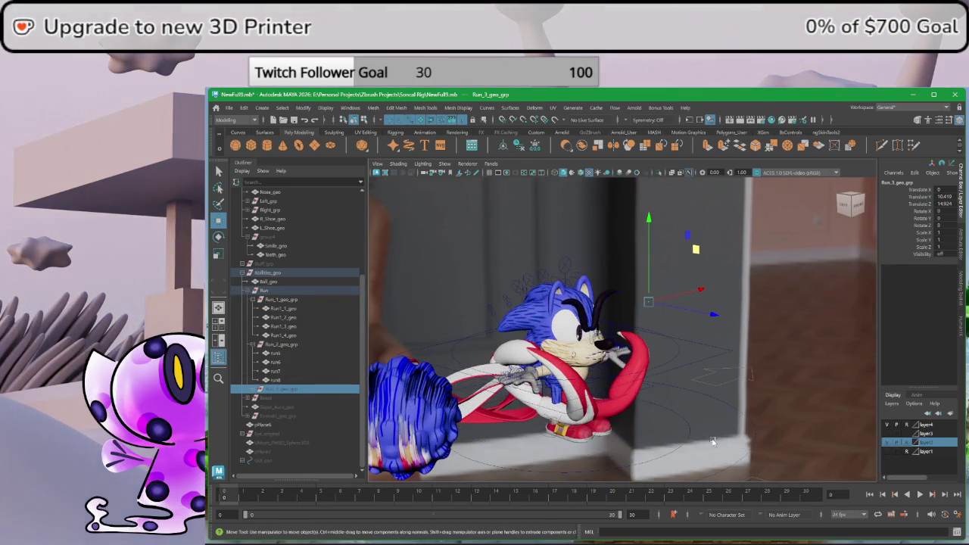
{"action": "left_click", "coordinate": [675, 426]}
{"action": "scroll", "coordinate": [757, 318], "scroll_direction": "up", "scroll_amount": 1}
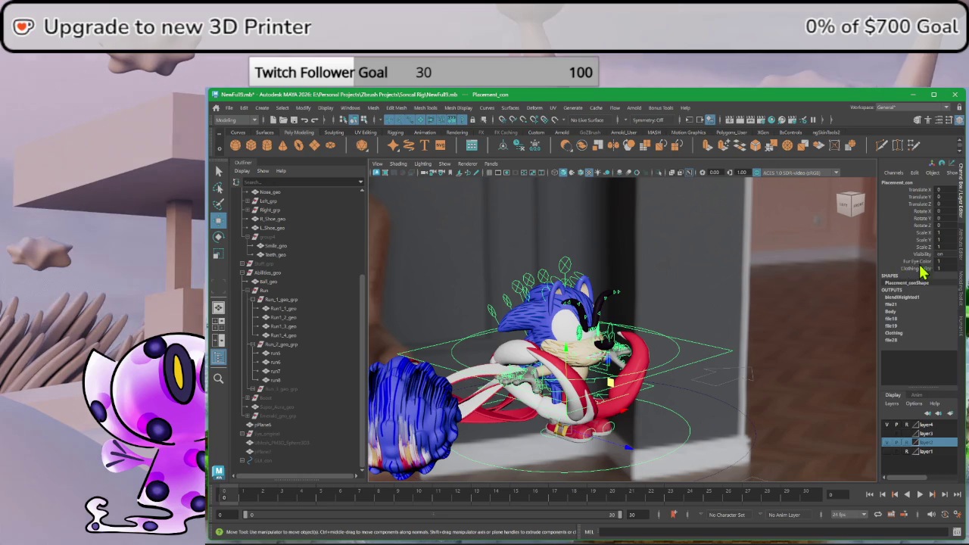
{"action": "scroll", "coordinate": [667, 363], "scroll_direction": "up", "scroll_amount": 1}
{"action": "scroll", "coordinate": [653, 368], "scroll_direction": "up", "scroll_amount": 1}
{"action": "left_click_drag", "start_coordinate": [653, 368], "coordinate": [300, 342], "text": "alt"}
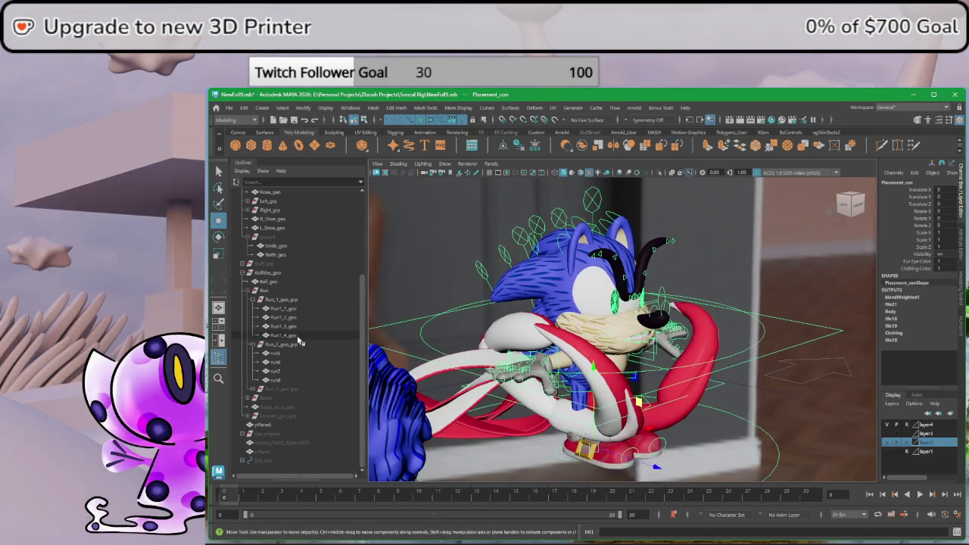
{"action": "left_click", "coordinate": [265, 290]}
{"action": "key", "text": "ctrl+h"}
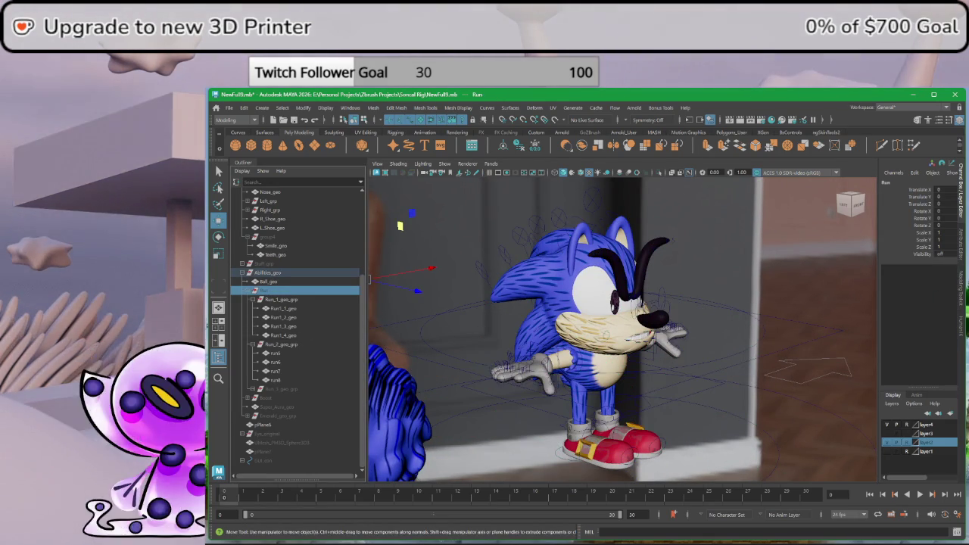
{"action": "left_click", "coordinate": [781, 418]}
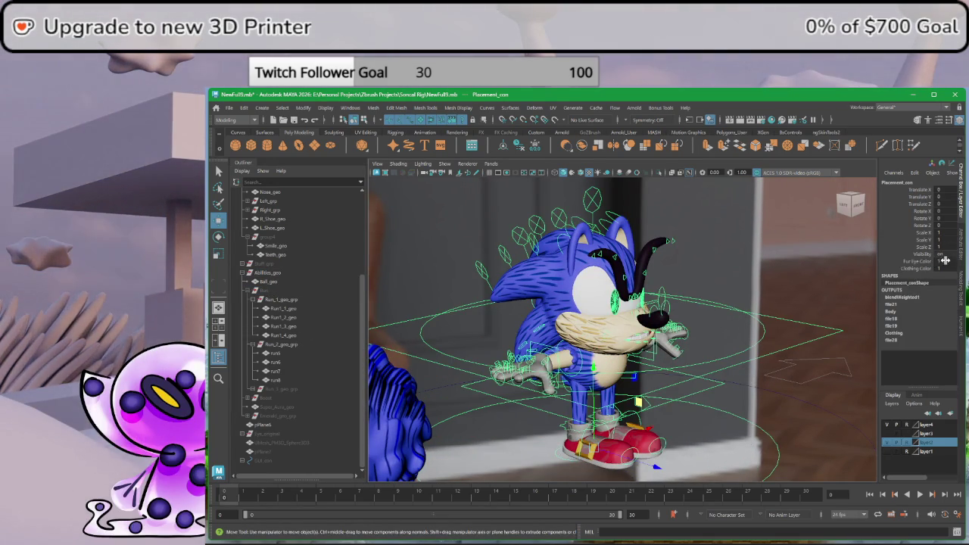
{"action": "left_click_drag", "start_coordinate": [945, 261], "coordinate": [951, 260], "text": "ctrl"}
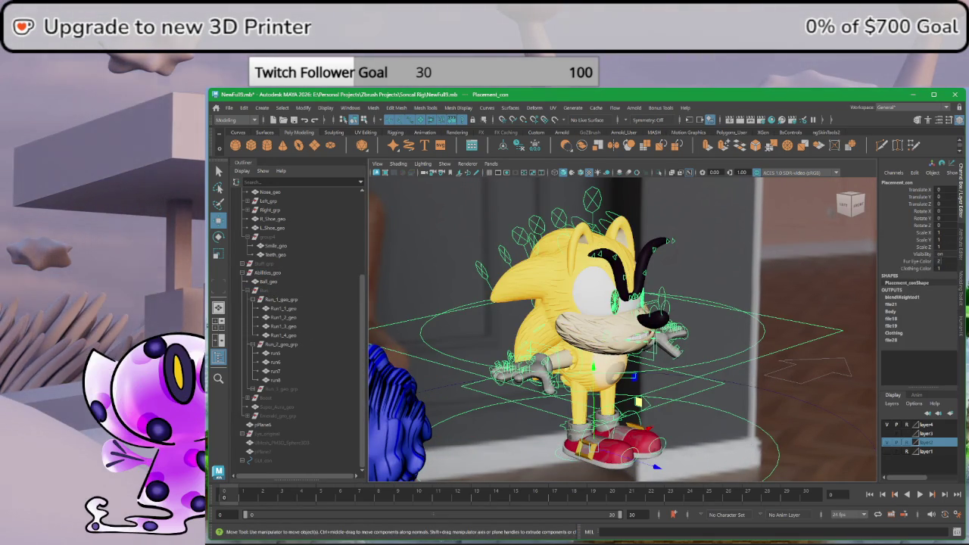
{"action": "left_click", "coordinate": [818, 288]}
{"action": "scroll", "coordinate": [729, 357], "scroll_direction": "up", "scroll_amount": 3}
{"action": "left_click_drag", "start_coordinate": [730, 358], "coordinate": [818, 410], "text": "alt"}
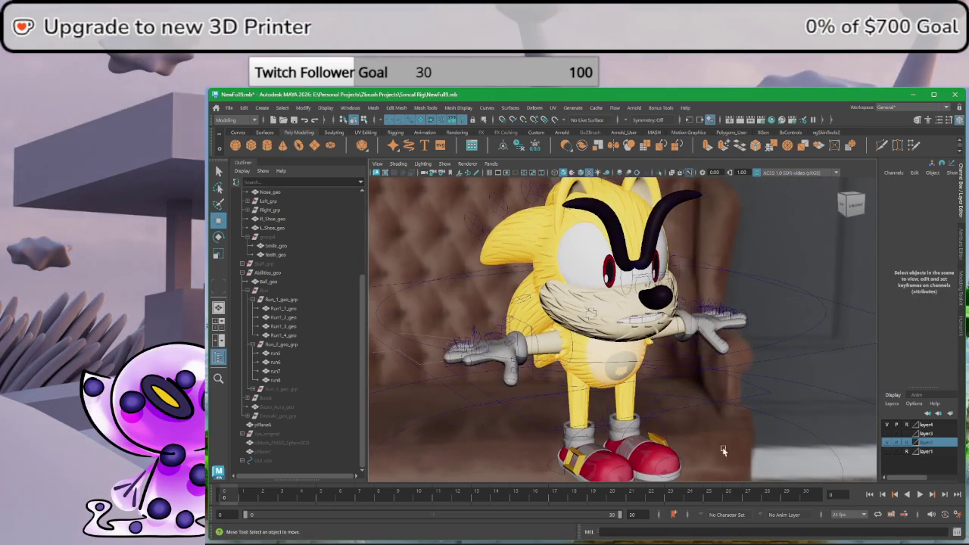
{"action": "left_click_drag", "start_coordinate": [798, 456], "coordinate": [797, 459]}
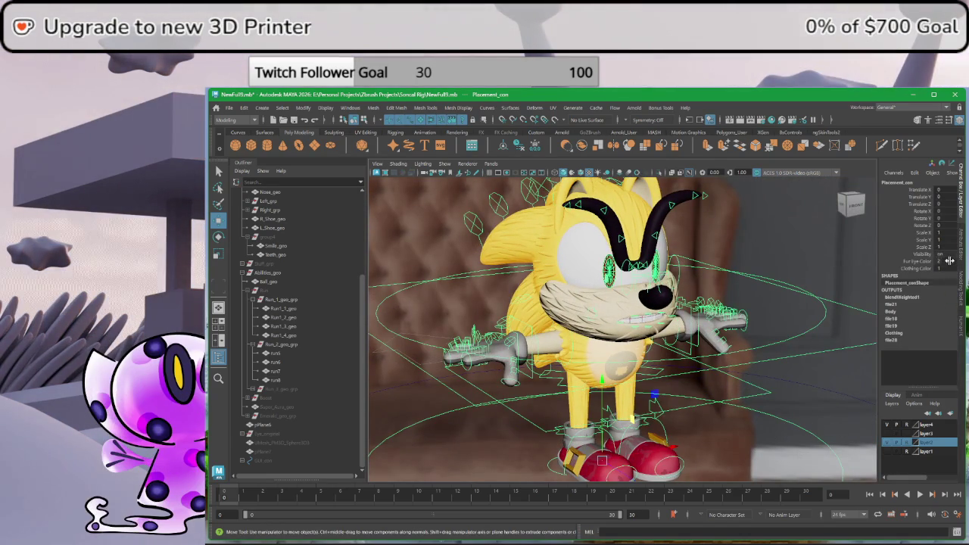
{"action": "left_click", "coordinate": [857, 277]}
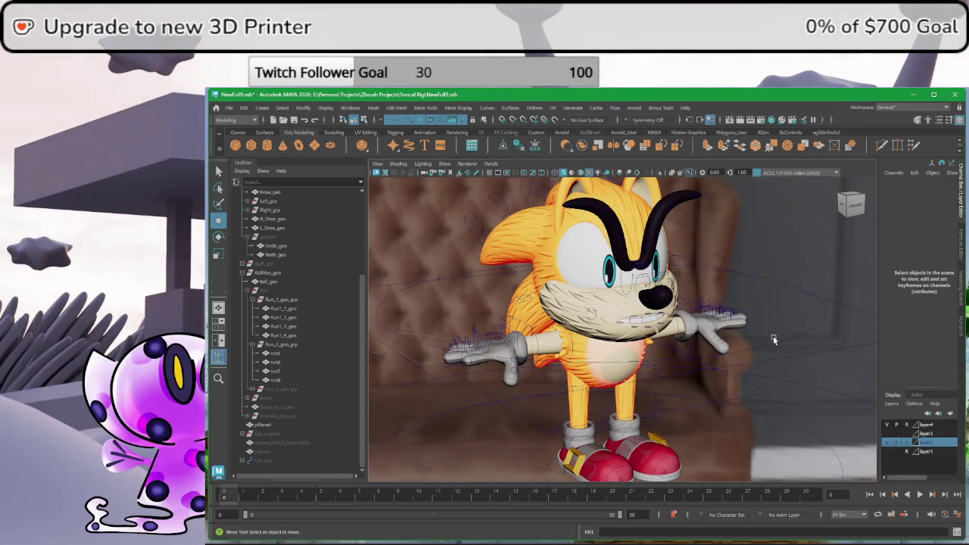
{"action": "left_click", "coordinate": [812, 418]}
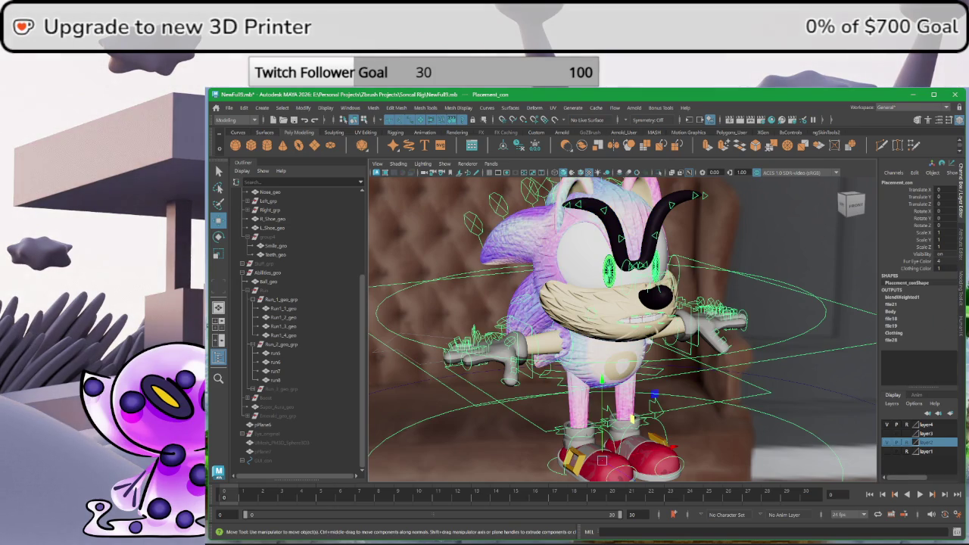
{"action": "left_click", "coordinate": [776, 301]}
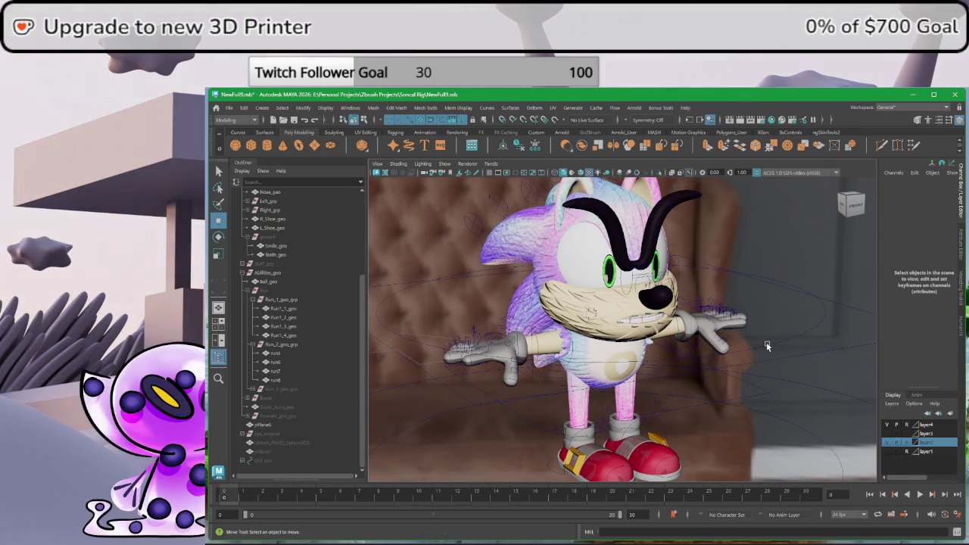
{"action": "left_click", "coordinate": [781, 424]}
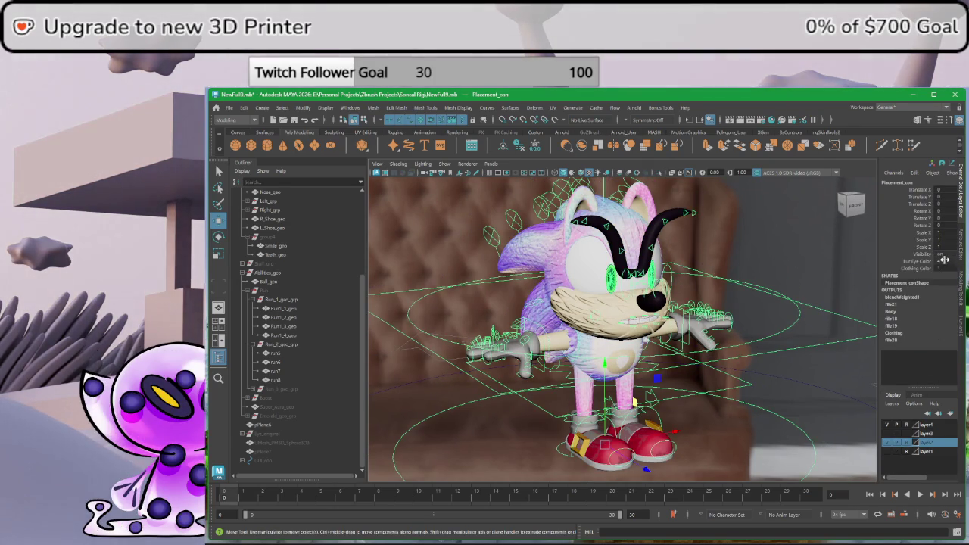
{"action": "middle_click_drag", "start_coordinate": [945, 260], "coordinate": [948, 268]}
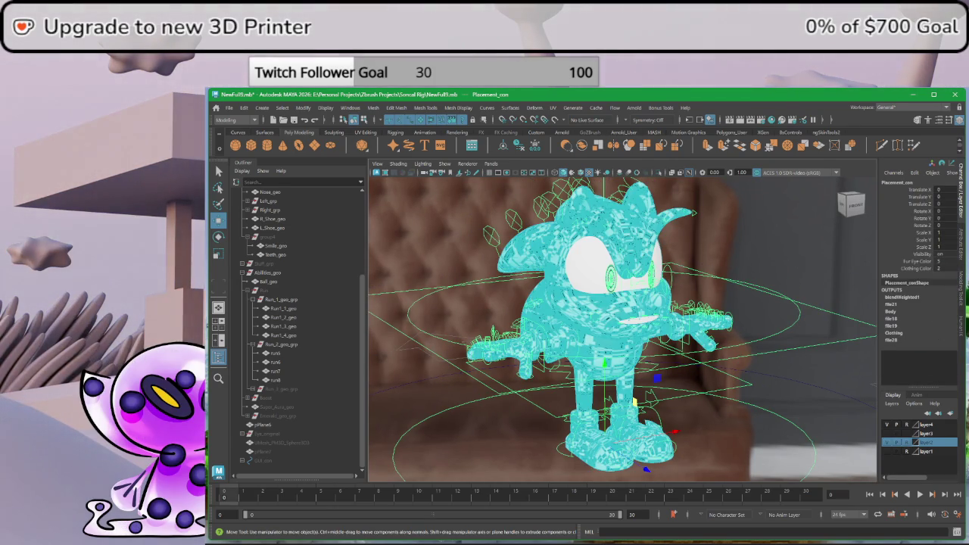
{"action": "left_click", "coordinate": [779, 260]}
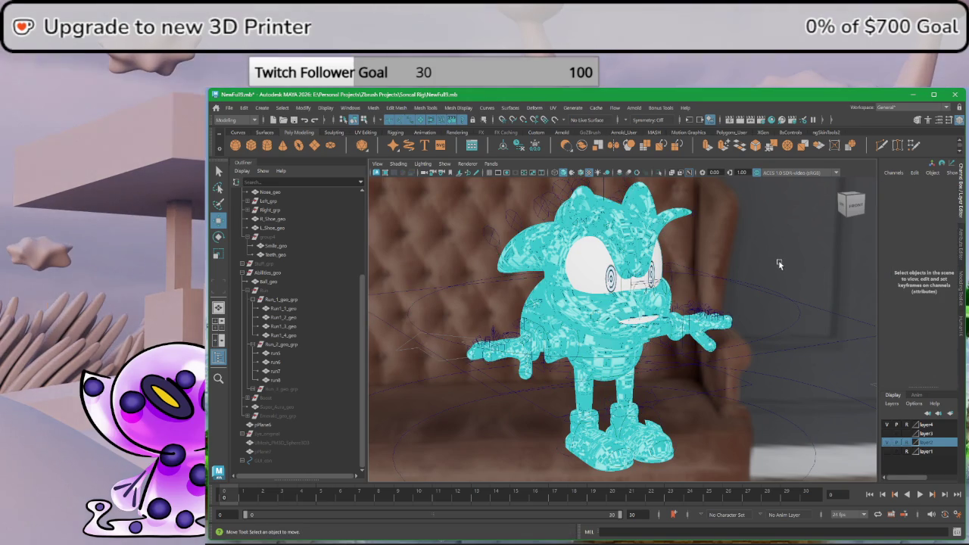
{"action": "right_click_drag", "start_coordinate": [773, 264], "coordinate": [711, 278], "text": "alt"}
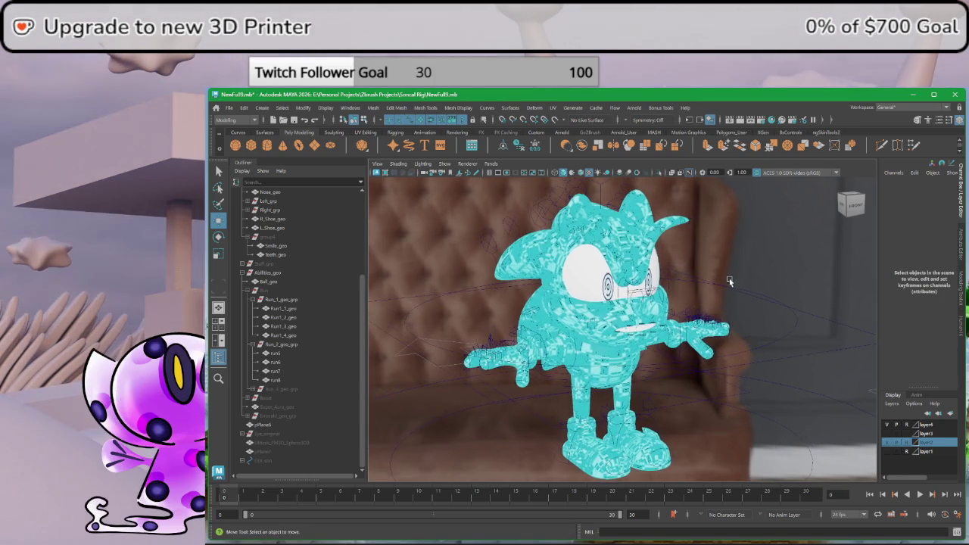
{"action": "left_click_drag", "start_coordinate": [705, 288], "coordinate": [704, 289], "text": "alt"}
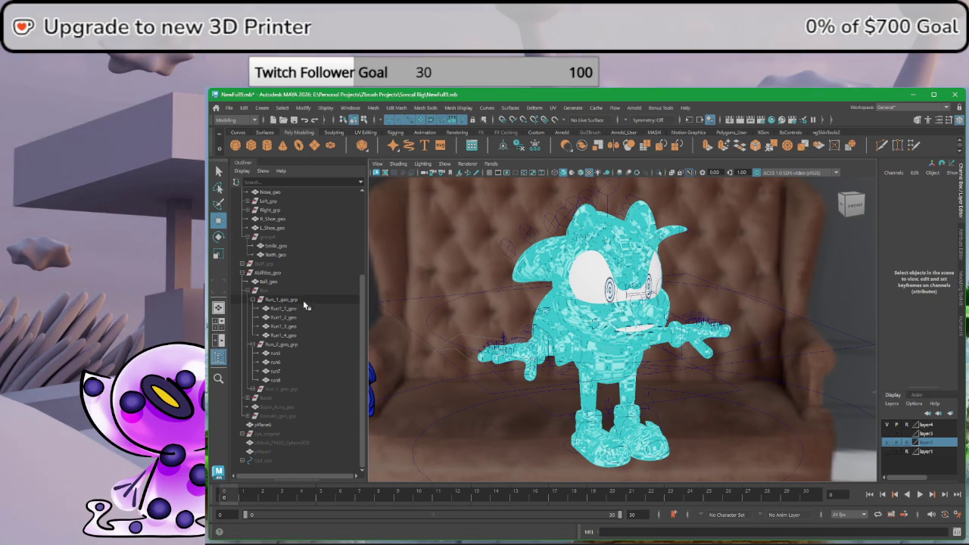
- Show layer1's orange checkered backdrop and start a live Arnold render of Sonic
{"action": "left_click", "coordinate": [887, 452]}
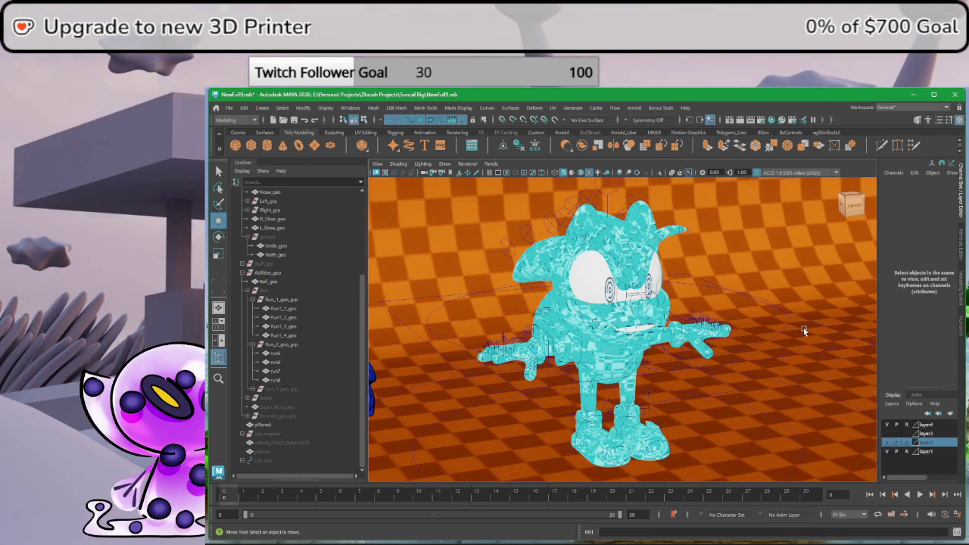
{"action": "scroll", "coordinate": [468, 246], "scroll_direction": "down", "scroll_amount": 5}
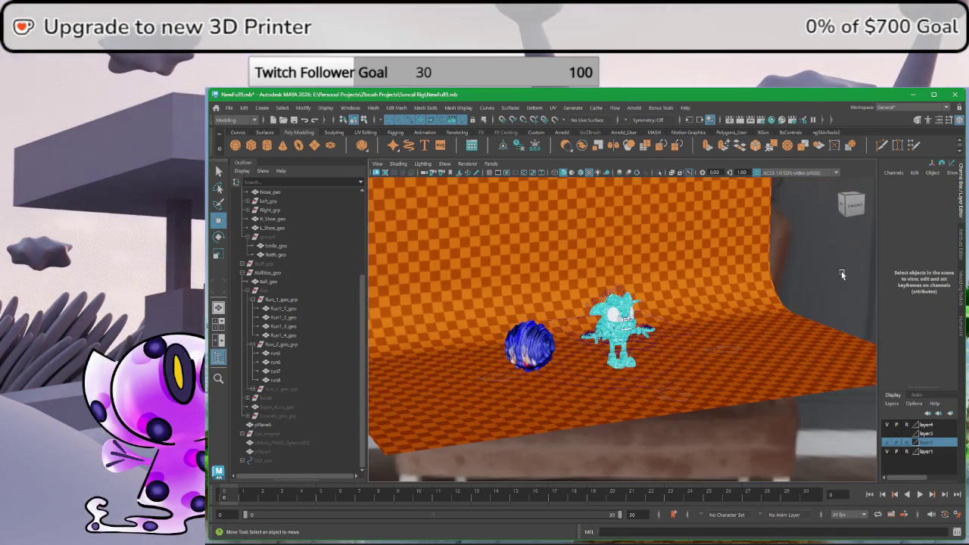
{"action": "scroll", "coordinate": [648, 295], "scroll_direction": "up", "scroll_amount": 2}
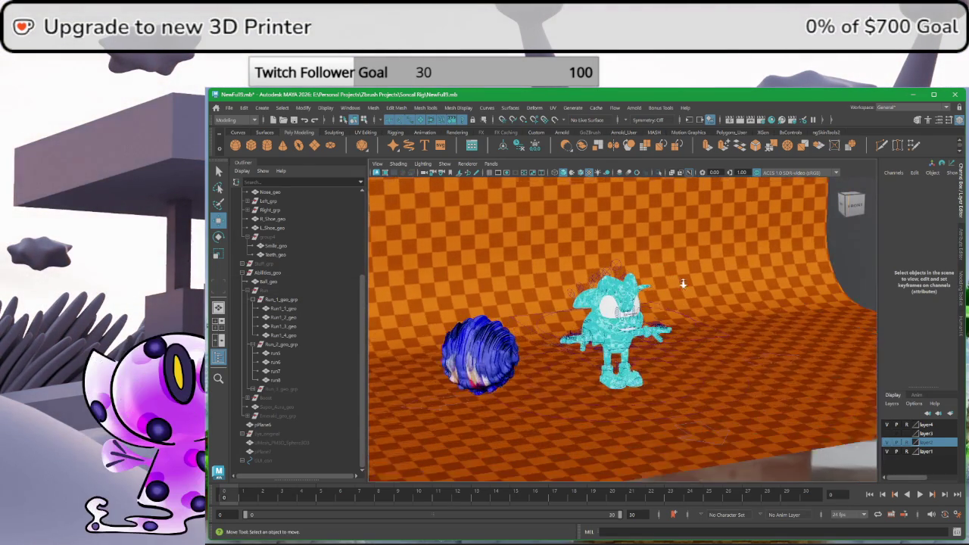
{"action": "scroll", "coordinate": [648, 295], "scroll_direction": "up", "scroll_amount": 3}
{"action": "scroll", "coordinate": [563, 324], "scroll_direction": "up", "scroll_amount": 2}
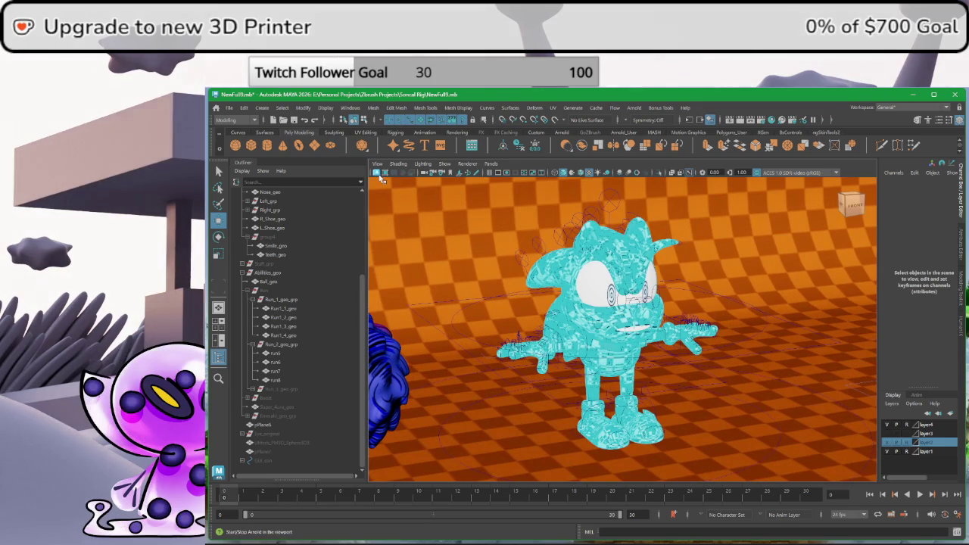
{"action": "left_click", "coordinate": [381, 175]}
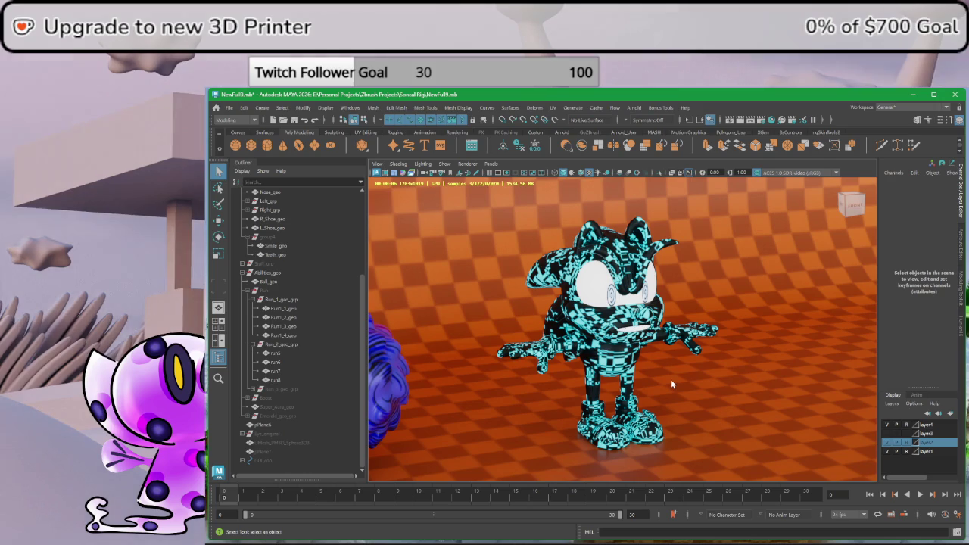
- Tumble closer to Sonic during the Arnold render, then stop it
{"action": "left_click_drag", "start_coordinate": [659, 287], "coordinate": [720, 288], "text": "alt"}
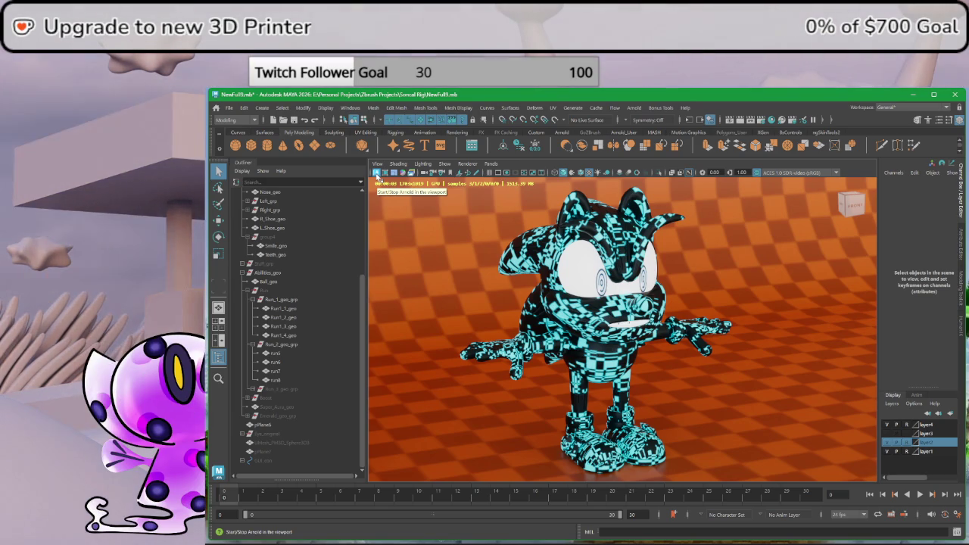
{"action": "left_click", "coordinate": [376, 174]}
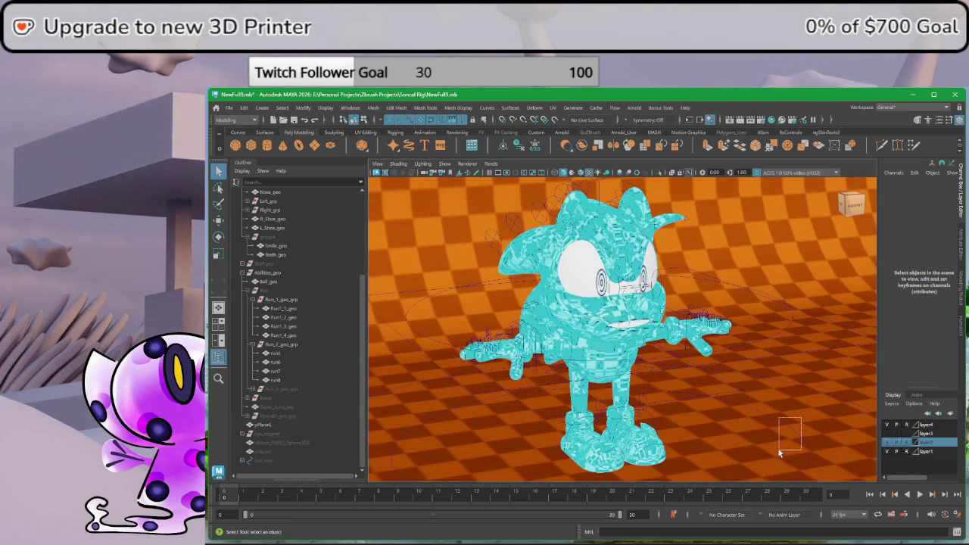
- Cycle Placement_con's Clothing Color until Sonic's shoes are red, then zoom out
{"action": "left_click_drag", "start_coordinate": [780, 453], "coordinate": [779, 453]}
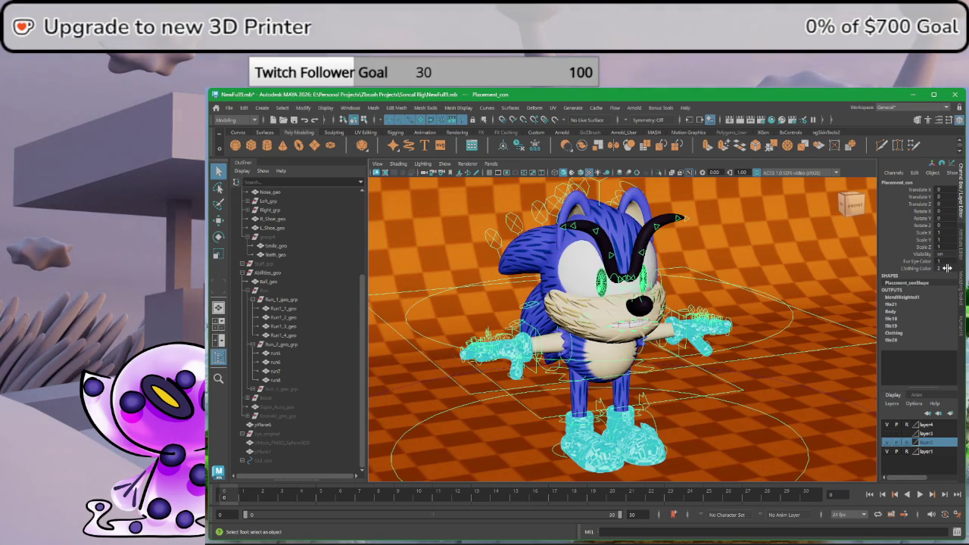
{"action": "middle_click_drag", "start_coordinate": [948, 261], "coordinate": [948, 261]}
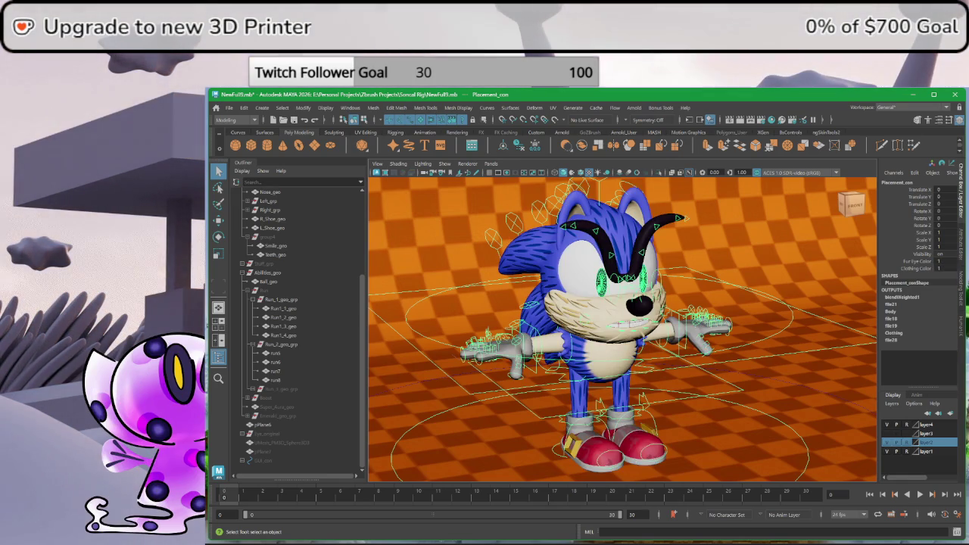
{"action": "scroll", "coordinate": [540, 410], "scroll_direction": "down", "scroll_amount": 3}
{"action": "scroll", "coordinate": [540, 409], "scroll_direction": "down", "scroll_amount": 3}
{"action": "left_click_drag", "start_coordinate": [540, 410], "coordinate": [575, 401], "text": "alt"}
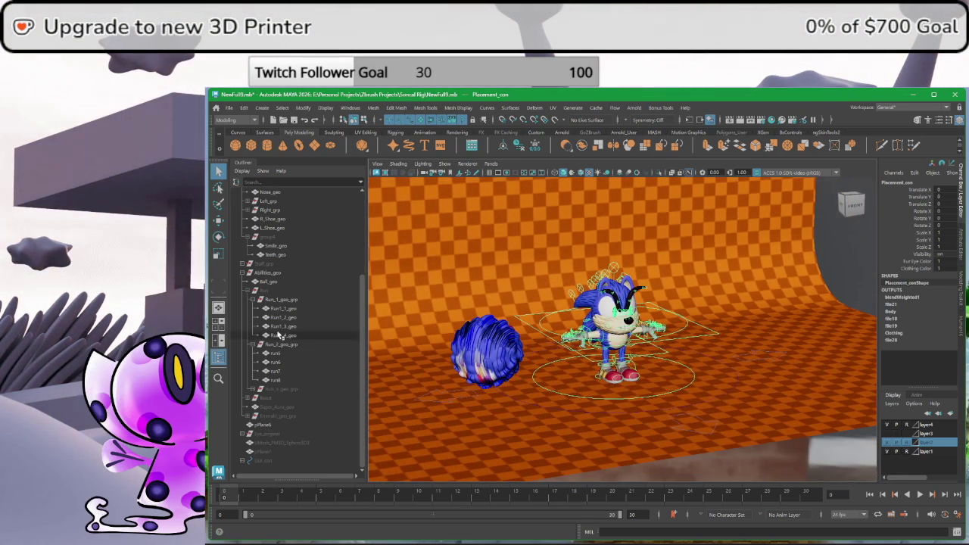
{"action": "left_click", "coordinate": [273, 290]}
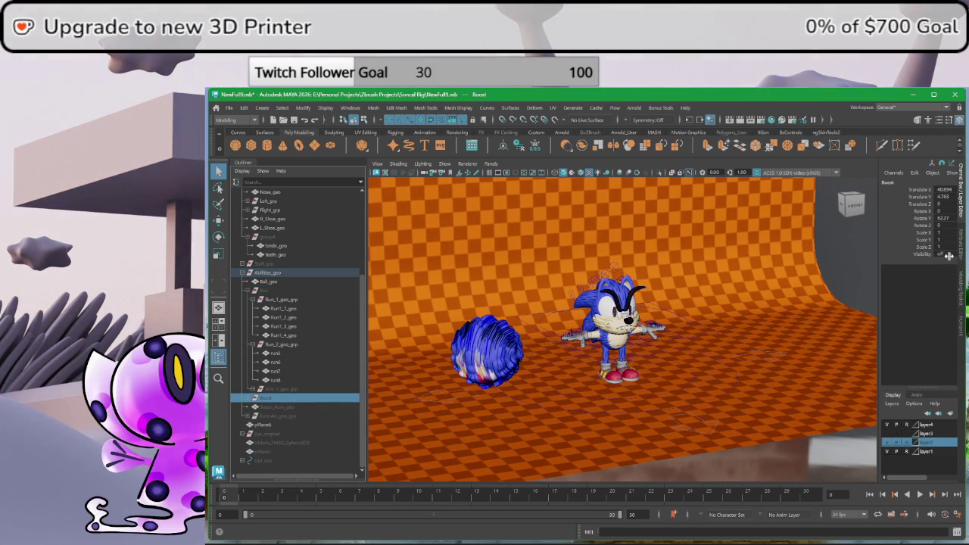
{"action": "key", "text": "shift+h"}
{"action": "left_click_drag", "start_coordinate": [727, 379], "coordinate": [654, 442], "text": "alt"}
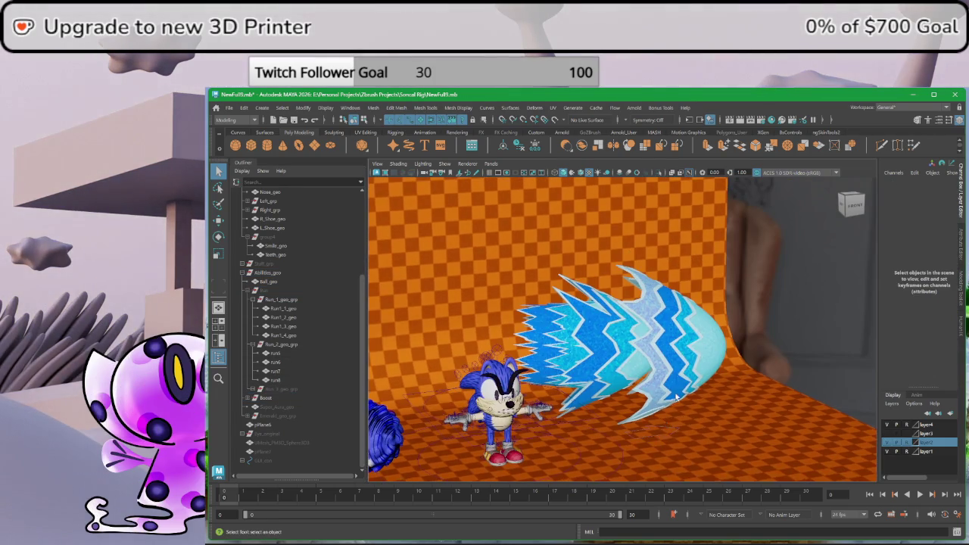
{"action": "right_click_drag", "start_coordinate": [677, 400], "coordinate": [730, 394], "text": "alt"}
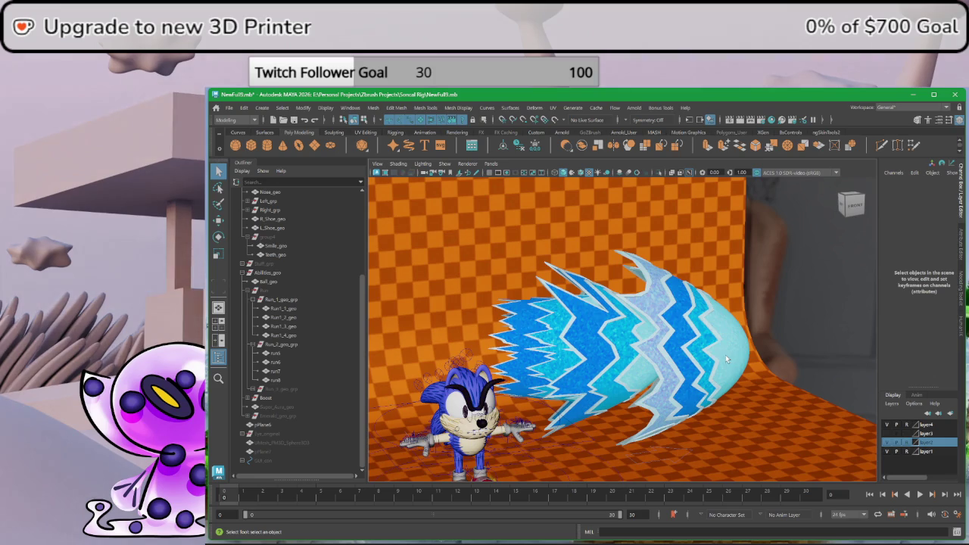
{"action": "mouse_move", "coordinate": [725, 356]}
{"action": "left_mouse_down", "text": "alt"}
{"action": "mouse_move", "coordinate": [744, 355]}
{"action": "mouse_move", "coordinate": [704, 356]}
{"action": "left_mouse_up", "text": "alt"}
{"action": "right_click_drag", "start_coordinate": [704, 356], "coordinate": [708, 358], "text": "alt"}
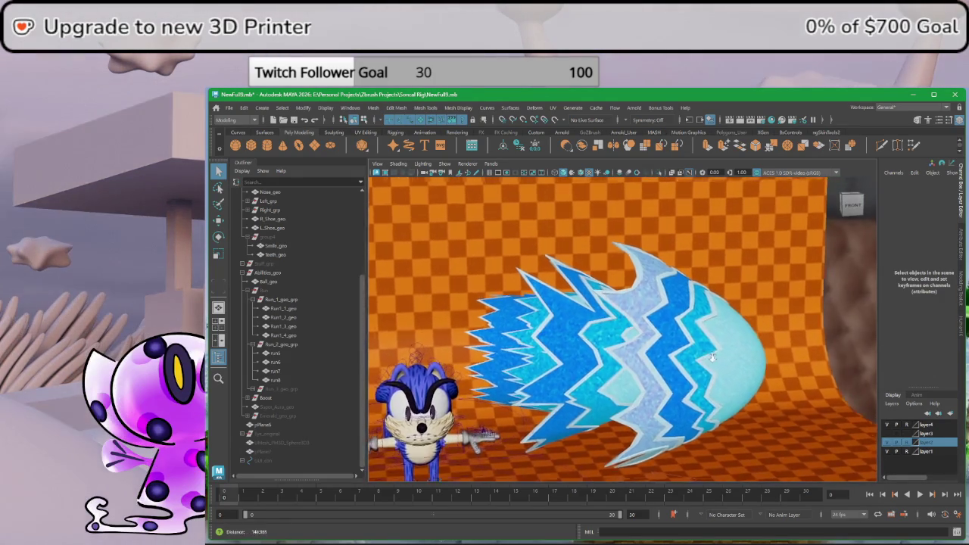
{"action": "mouse_move", "coordinate": [708, 358]}
{"action": "left_mouse_down", "text": "alt"}
{"action": "mouse_move", "coordinate": [691, 330]}
{"action": "mouse_move", "coordinate": [710, 452]}
{"action": "mouse_move", "coordinate": [690, 428]}
{"action": "mouse_move", "coordinate": [689, 299]}
{"action": "mouse_move", "coordinate": [634, 328]}
{"action": "mouse_move", "coordinate": [726, 307]}
{"action": "mouse_move", "coordinate": [619, 350]}
{"action": "left_mouse_up", "text": "alt"}
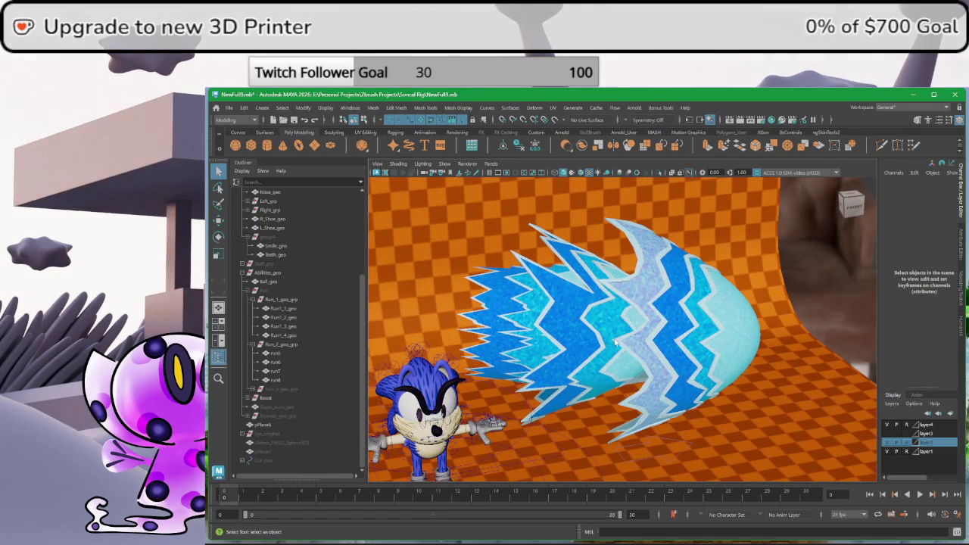
{"action": "left_click", "coordinate": [649, 326]}
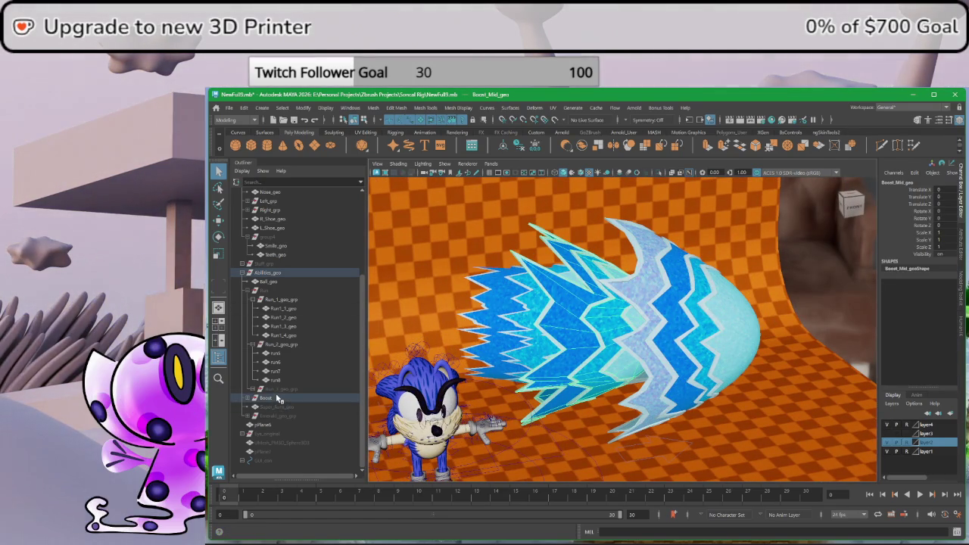
{"action": "scroll", "coordinate": [590, 367], "scroll_direction": "down", "scroll_amount": 2}
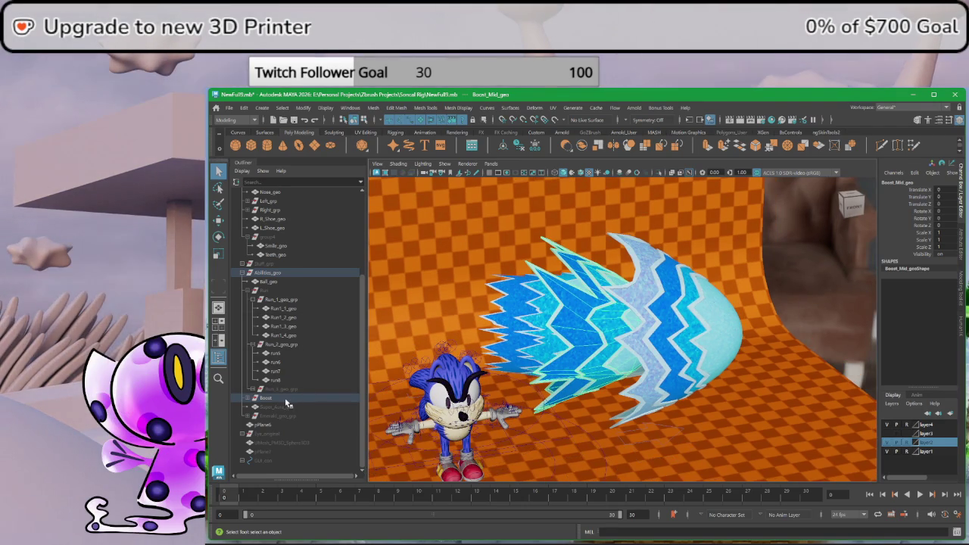
{"action": "left_click", "coordinate": [287, 399]}
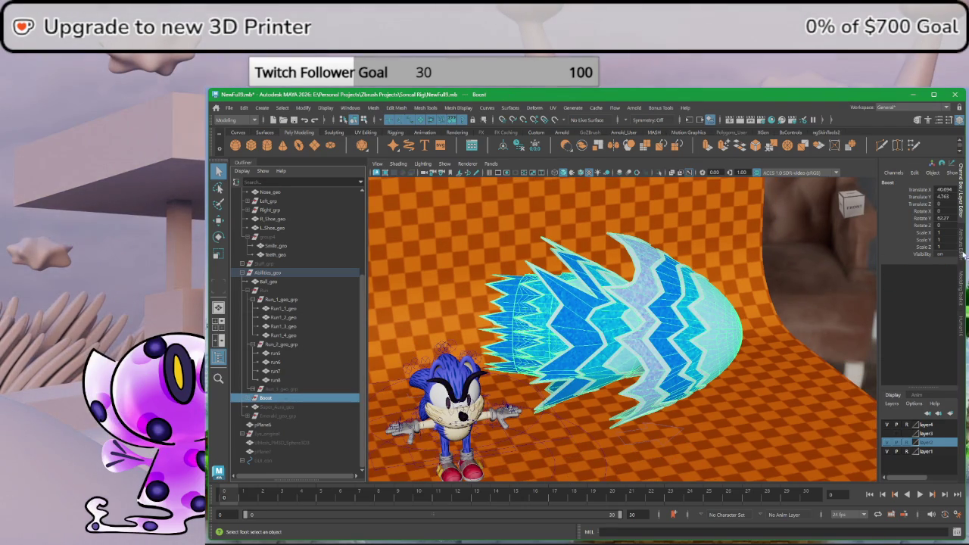
{"action": "key", "text": "ctrl+h"}
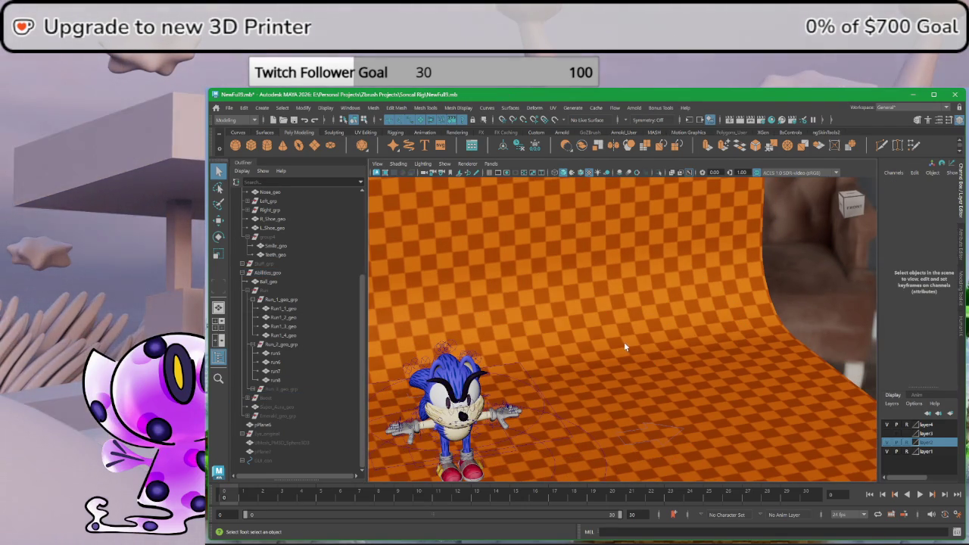
{"action": "scroll", "coordinate": [624, 347], "scroll_direction": "down", "scroll_amount": 1}
{"action": "left_click_drag", "start_coordinate": [628, 340], "coordinate": [664, 304], "text": "alt"}
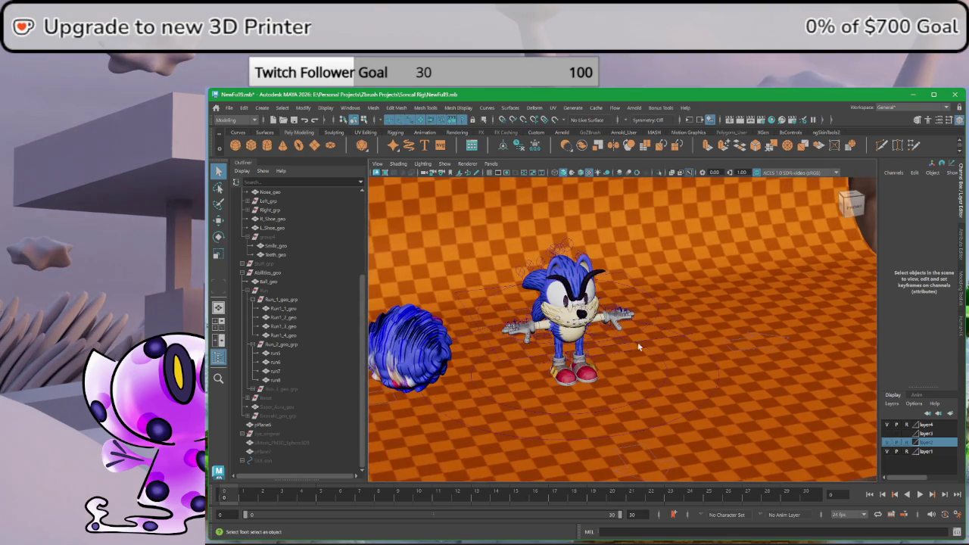
{"action": "scroll", "coordinate": [637, 347], "scroll_direction": "up", "scroll_amount": 2}
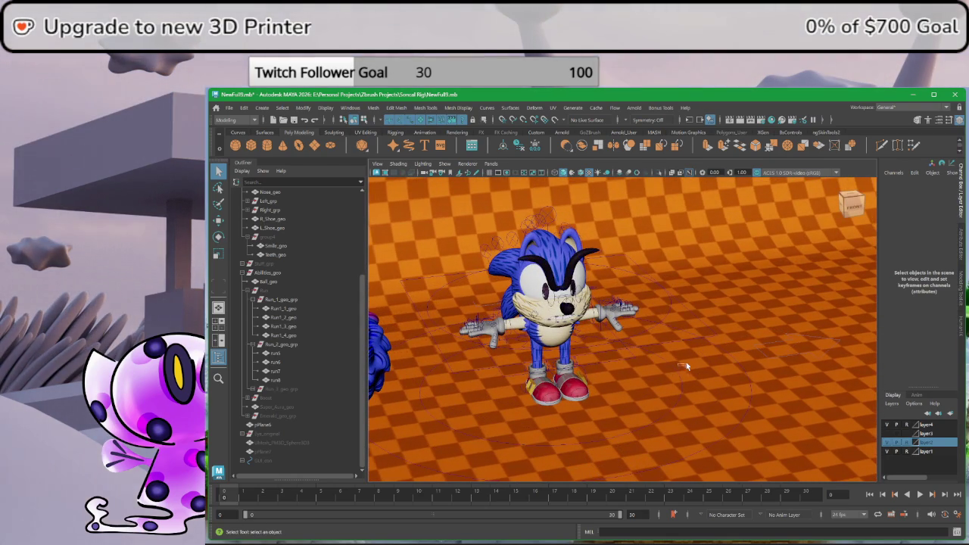
- Select Emerald_geo_grp and frame the row of seven emeralds
{"action": "left_click", "coordinate": [293, 417]}
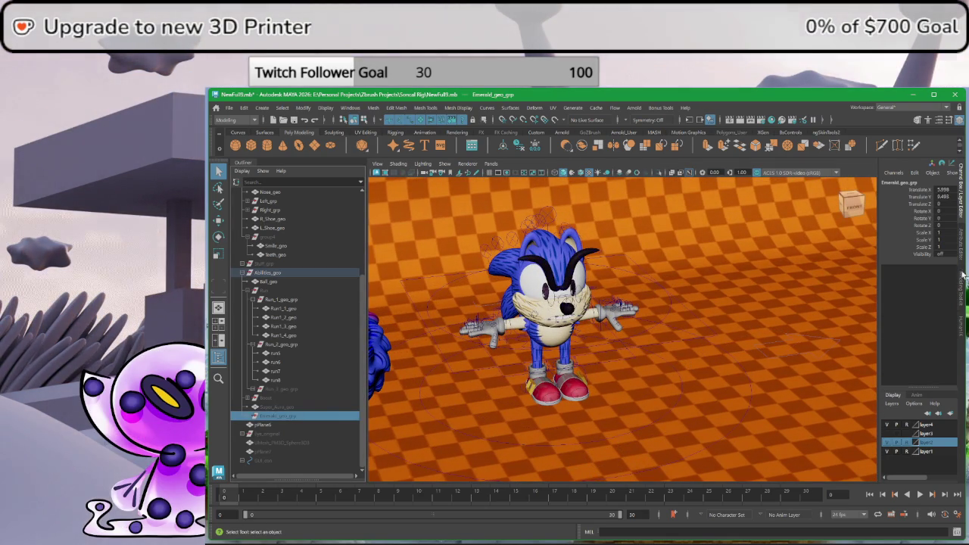
{"action": "scroll", "coordinate": [717, 399], "scroll_direction": "up", "scroll_amount": 2}
{"action": "left_click_drag", "start_coordinate": [717, 399], "coordinate": [735, 357], "text": "alt"}
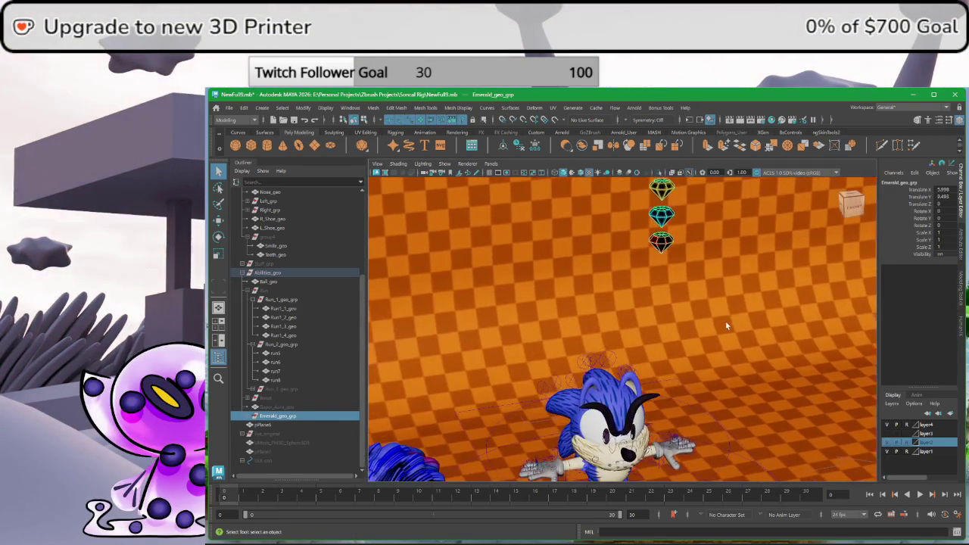
{"action": "left_click", "coordinate": [732, 243]}
{"action": "middle_click_drag", "start_coordinate": [732, 242], "coordinate": [682, 413], "text": "alt"}
{"action": "mouse_move", "coordinate": [682, 413]}
{"action": "left_mouse_down", "text": "alt"}
{"action": "mouse_move", "coordinate": [629, 296]}
{"action": "mouse_move", "coordinate": [647, 307]}
{"action": "left_mouse_up", "text": "alt"}
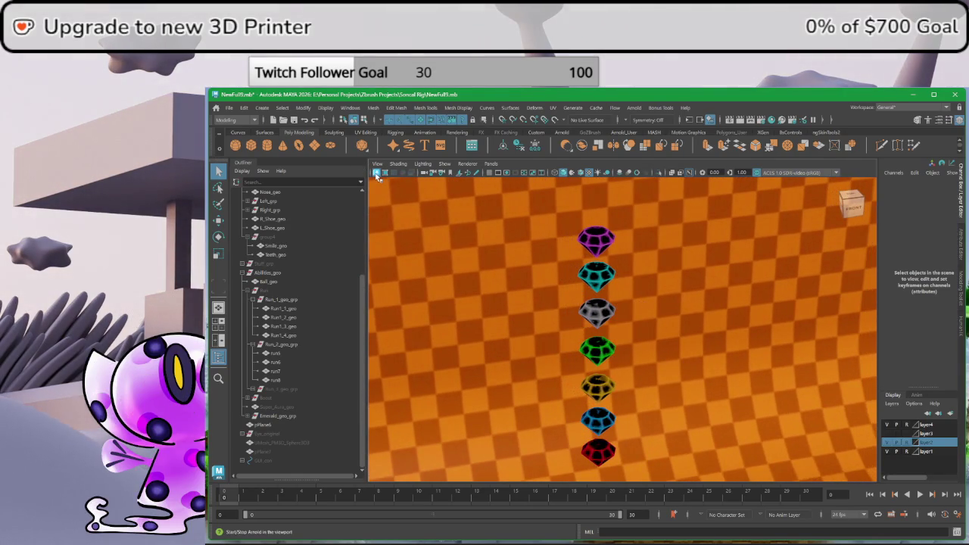
- Preview the emeralds in an Arnold render, then select Super_Aura_geo
{"action": "left_click", "coordinate": [377, 173]}
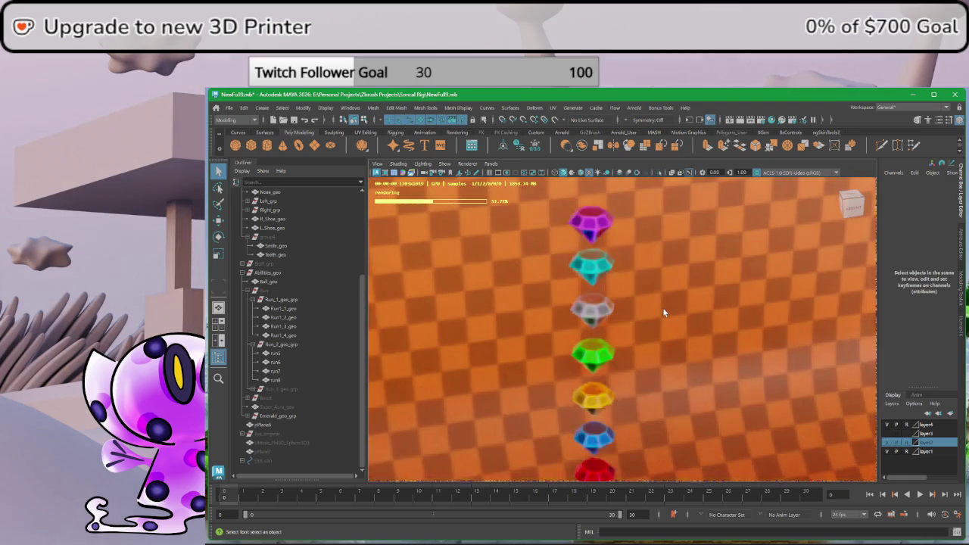
{"action": "scroll", "coordinate": [662, 307], "scroll_direction": "up", "scroll_amount": 3}
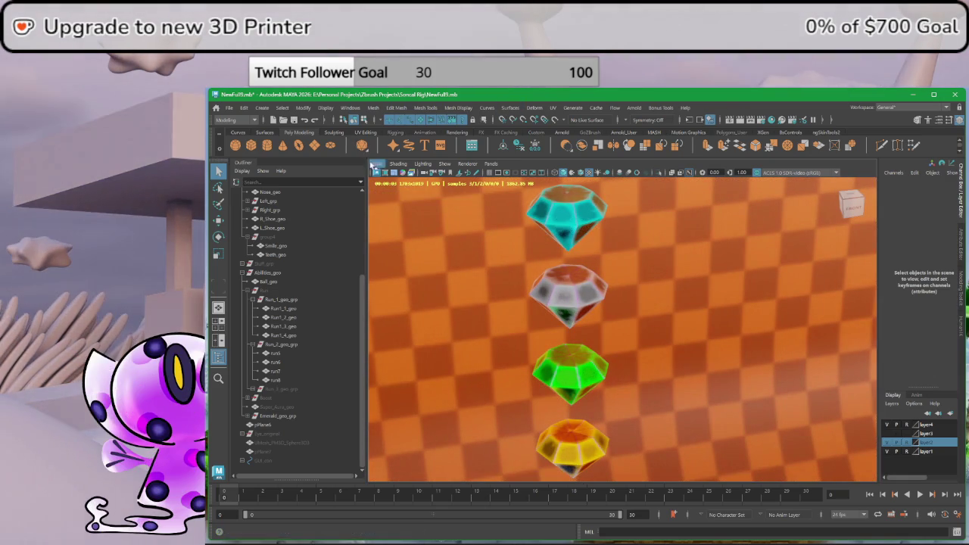
{"action": "scroll", "coordinate": [474, 376], "scroll_direction": "down", "scroll_amount": 3}
{"action": "scroll", "coordinate": [456, 365], "scroll_direction": "down", "scroll_amount": 3}
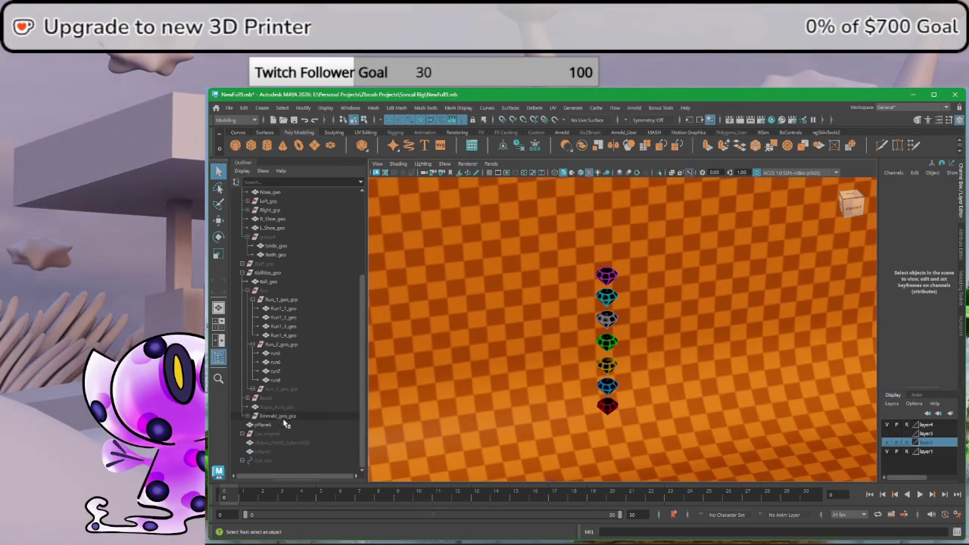
{"action": "left_click", "coordinate": [276, 407]}
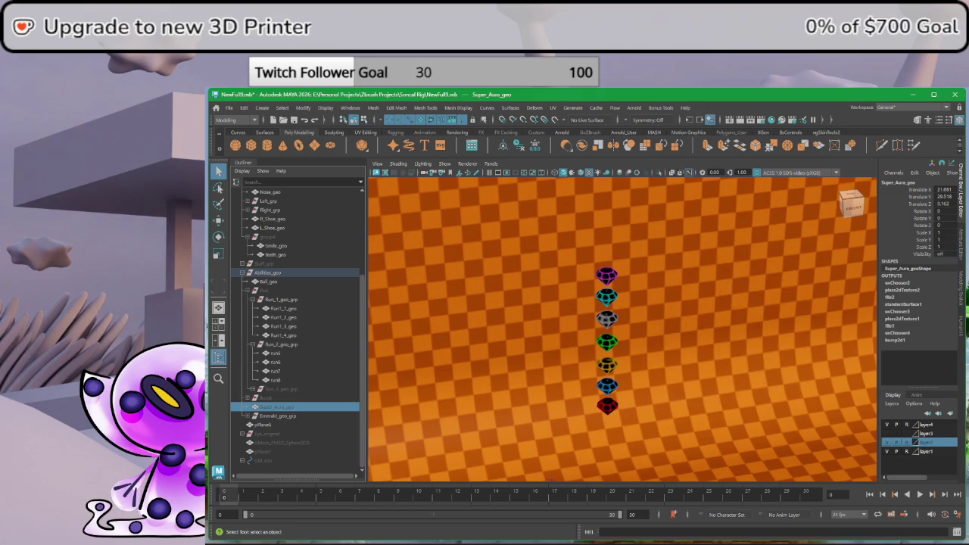
- Unhide the golden Super_Aura sphere and orbit to a new angle
{"action": "key", "text": "shift+h"}
{"action": "mouse_move", "coordinate": [757, 340]}
{"action": "left_mouse_down", "text": "alt"}
{"action": "mouse_move", "coordinate": [840, 405]}
{"action": "mouse_move", "coordinate": [795, 394]}
{"action": "left_mouse_up", "text": "alt"}
{"action": "left_click", "coordinate": [840, 404]}
{"action": "scroll", "coordinate": [775, 389], "scroll_direction": "down", "scroll_amount": 3}
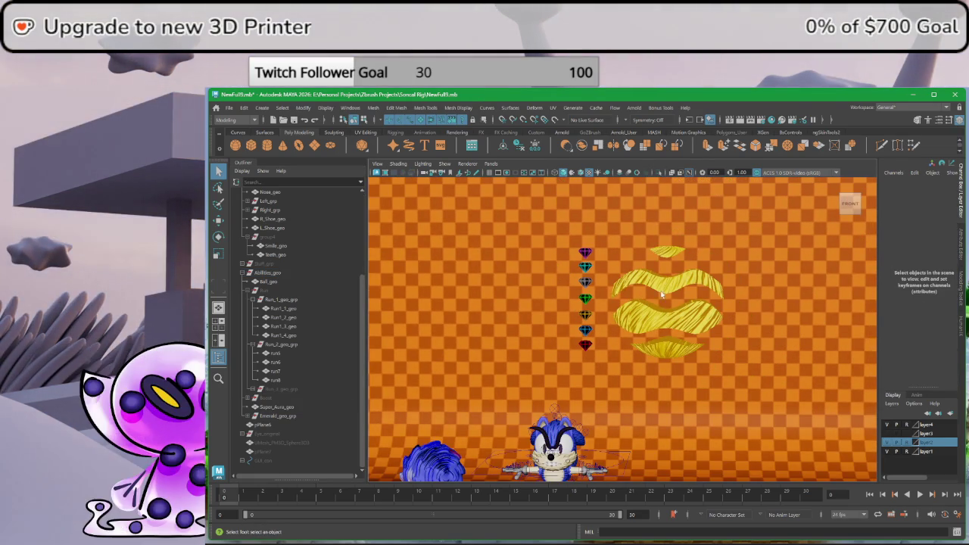
- Inspect Run_3_geo_grp and the Run group, then angle the view on the ribbons
{"action": "left_click", "coordinate": [279, 389]}
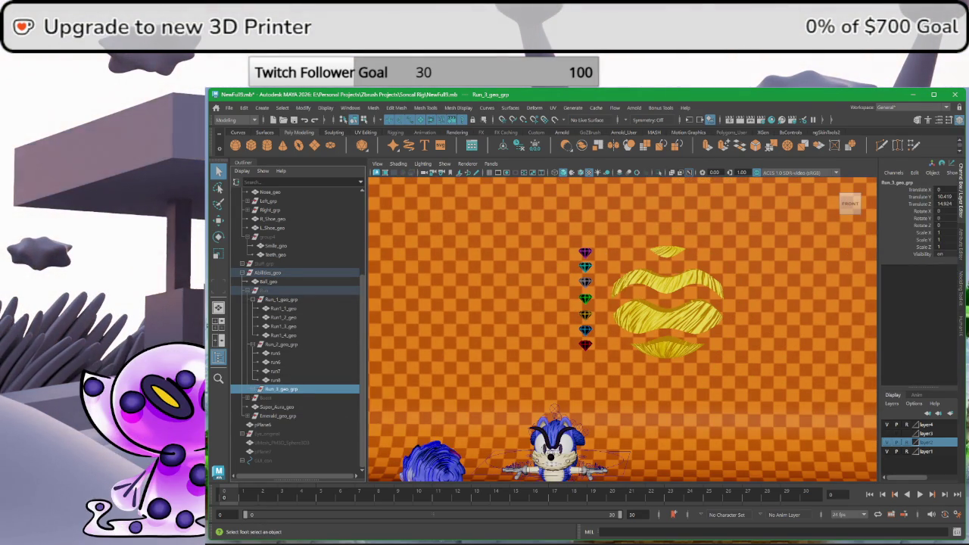
{"action": "left_click", "coordinate": [328, 290]}
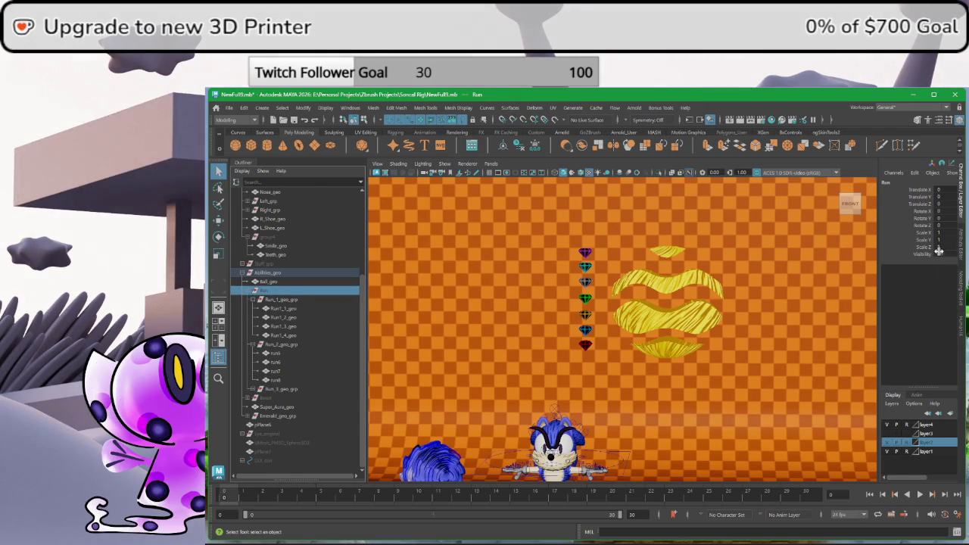
{"action": "left_click", "coordinate": [753, 386]}
{"action": "mouse_move", "coordinate": [752, 386]}
{"action": "left_mouse_down", "text": "alt"}
{"action": "mouse_move", "coordinate": [761, 288]}
{"action": "mouse_move", "coordinate": [783, 303]}
{"action": "mouse_move", "coordinate": [738, 306]}
{"action": "left_mouse_up", "text": "alt"}
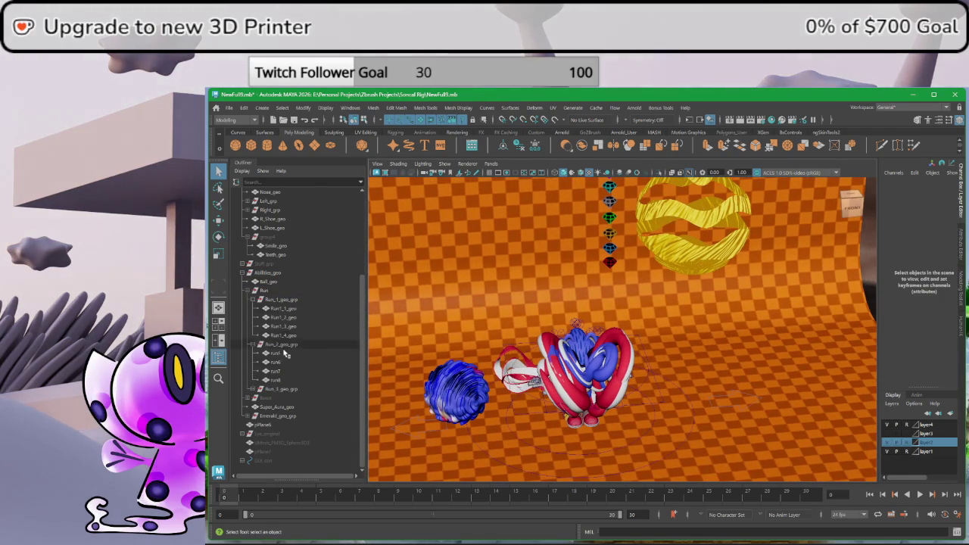
{"action": "left_click", "coordinate": [291, 398]}
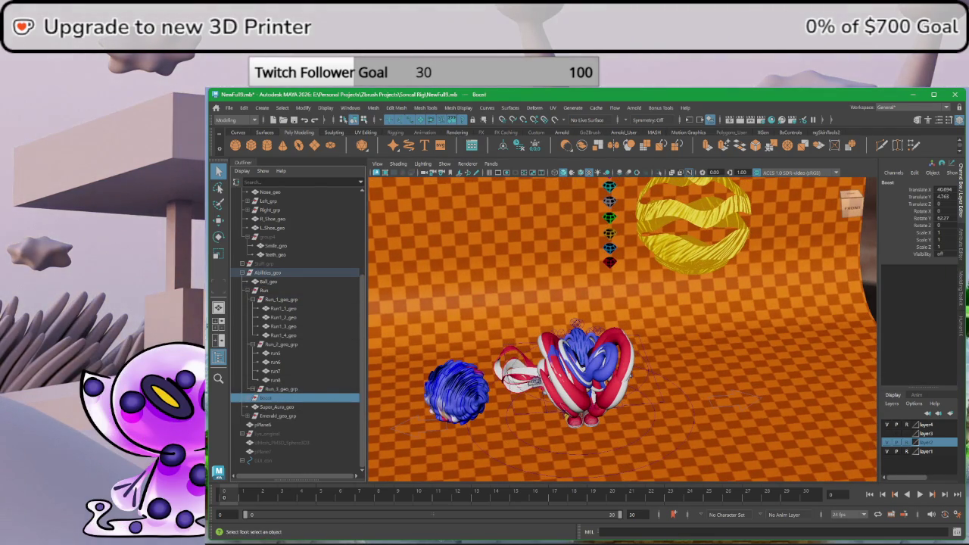
- Unhide the blue Boost aura and orbit around Sonic to inspect it from several sides
{"action": "key", "text": "shift+h"}
{"action": "left_click", "coordinate": [851, 299]}
{"action": "mouse_move", "coordinate": [850, 299]}
{"action": "left_mouse_down", "text": "alt"}
{"action": "mouse_move", "coordinate": [779, 321]}
{"action": "mouse_move", "coordinate": [793, 306]}
{"action": "mouse_move", "coordinate": [602, 371]}
{"action": "left_mouse_up", "text": "alt"}
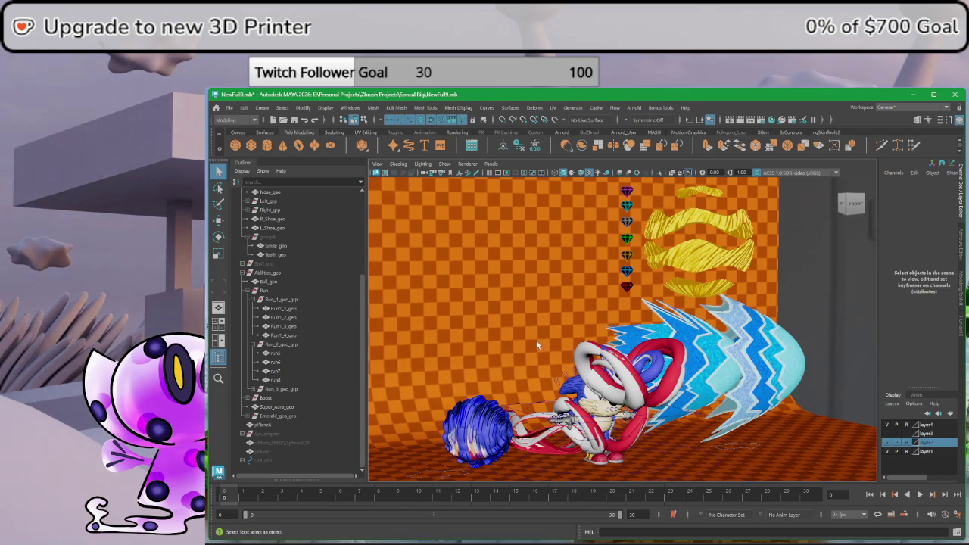
{"action": "left_click_drag", "start_coordinate": [507, 340], "coordinate": [680, 384], "text": "alt"}
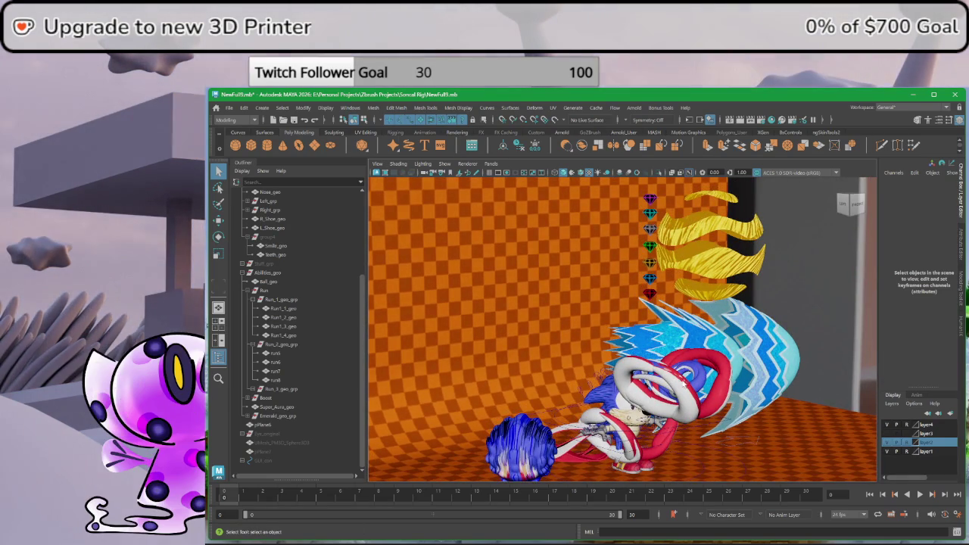
{"action": "left_click_drag", "start_coordinate": [592, 406], "coordinate": [682, 352], "text": "alt"}
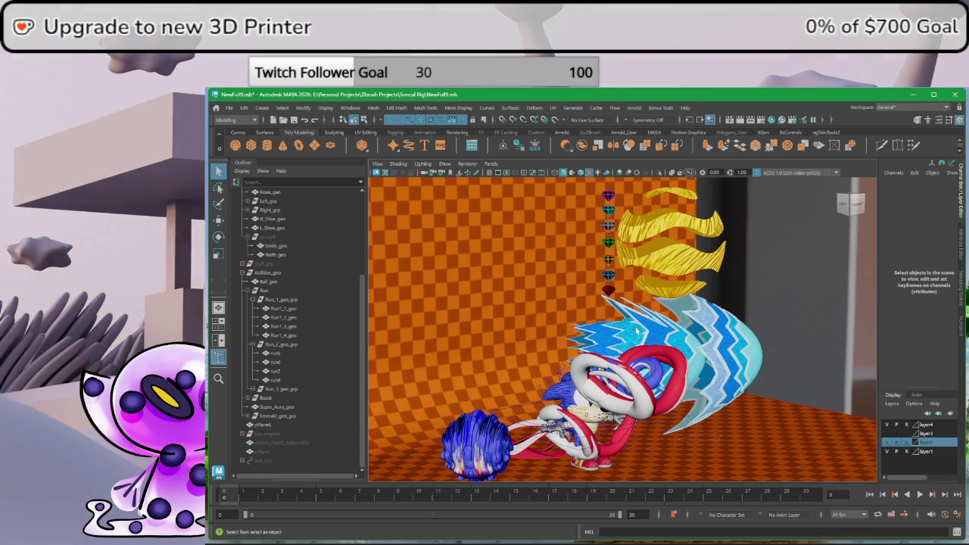
{"action": "left_click_drag", "start_coordinate": [661, 350], "coordinate": [652, 350], "text": "alt"}
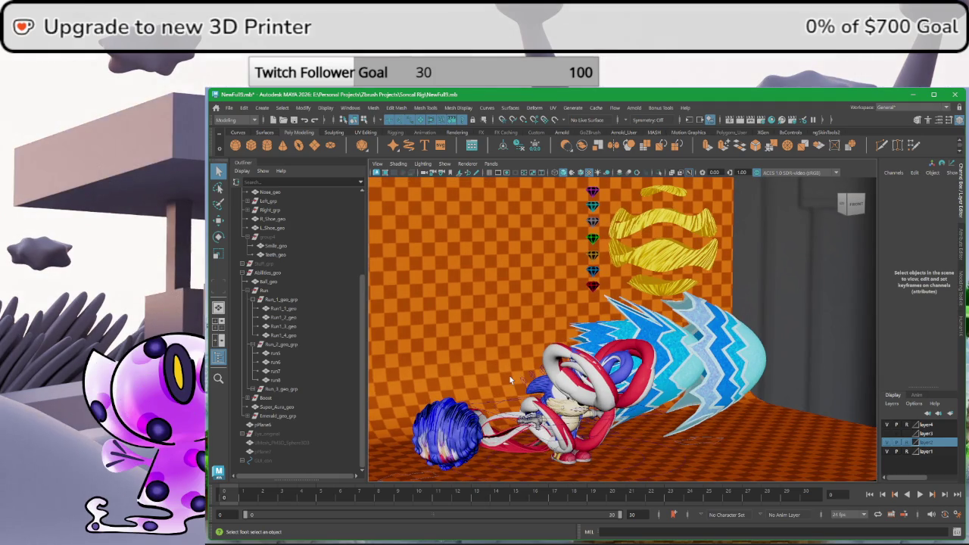
- Reframe the view on the character, then hide the Abilities_geo group
{"action": "middle_click_drag", "start_coordinate": [512, 377], "coordinate": [633, 370], "text": "alt"}
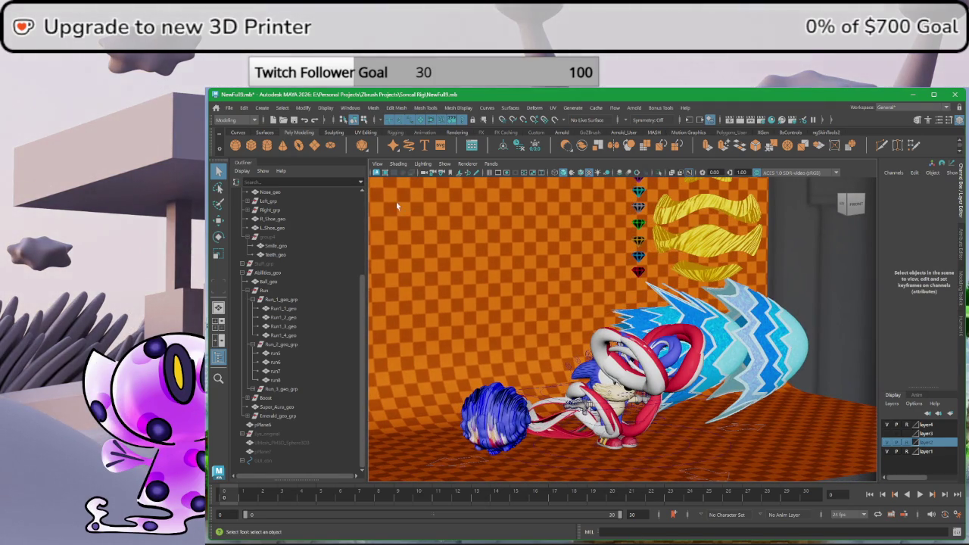
{"action": "scroll", "coordinate": [488, 295], "scroll_direction": "up", "scroll_amount": 1}
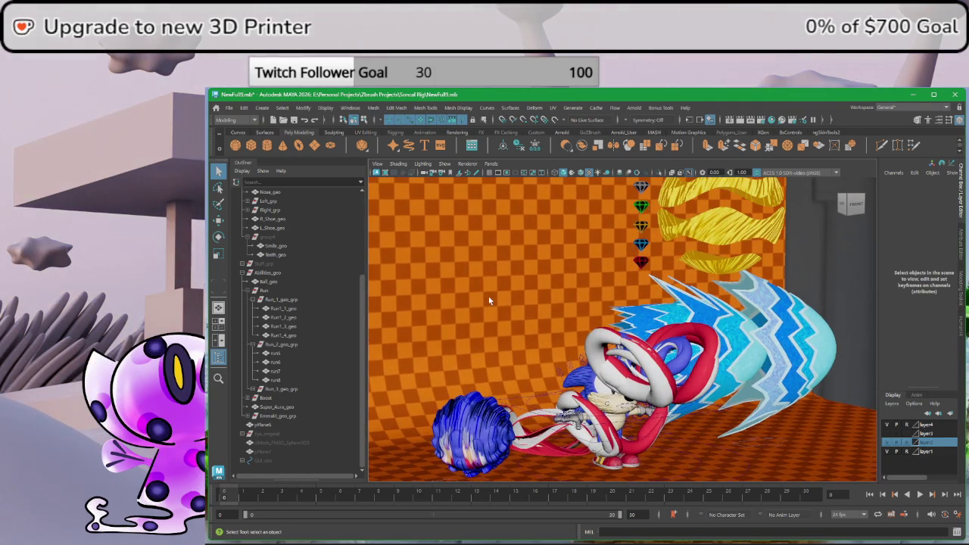
{"action": "middle_click_drag", "start_coordinate": [561, 385], "coordinate": [548, 309], "text": "alt"}
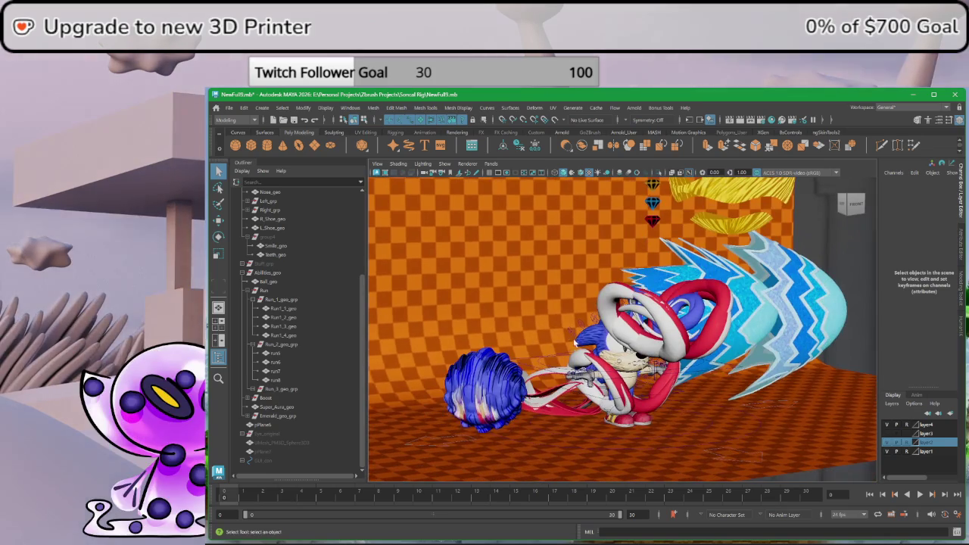
{"action": "scroll", "coordinate": [556, 344], "scroll_direction": "up", "scroll_amount": 3}
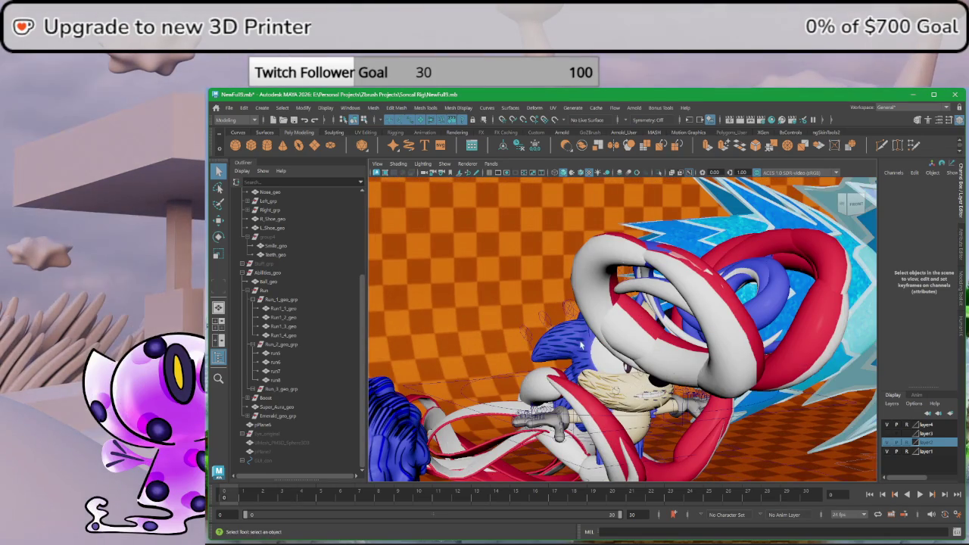
{"action": "mouse_move", "coordinate": [546, 290]}
{"action": "left_mouse_down", "text": "alt"}
{"action": "mouse_move", "coordinate": [573, 284]}
{"action": "mouse_move", "coordinate": [385, 337]}
{"action": "left_mouse_up", "text": "alt"}
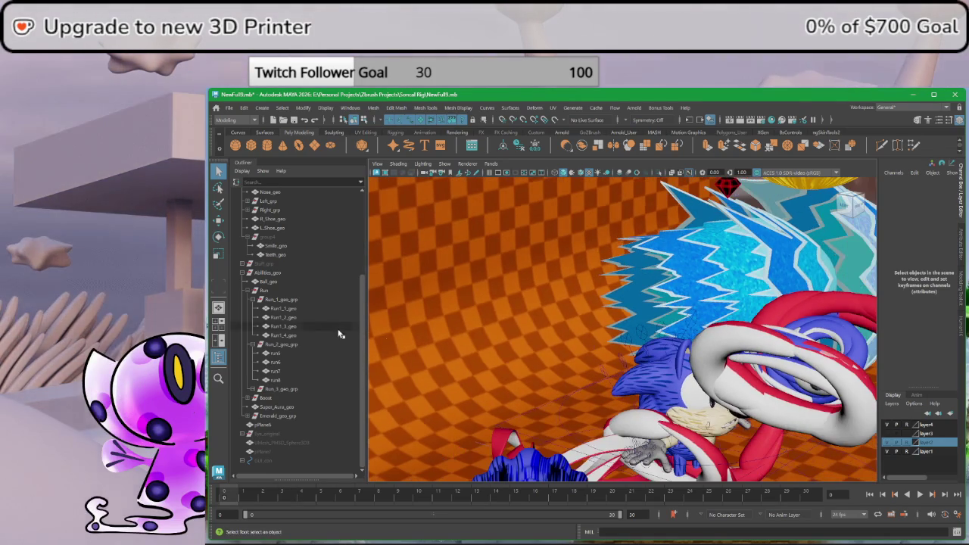
{"action": "left_click", "coordinate": [282, 273]}
{"action": "key", "text": "ctrl+h"}
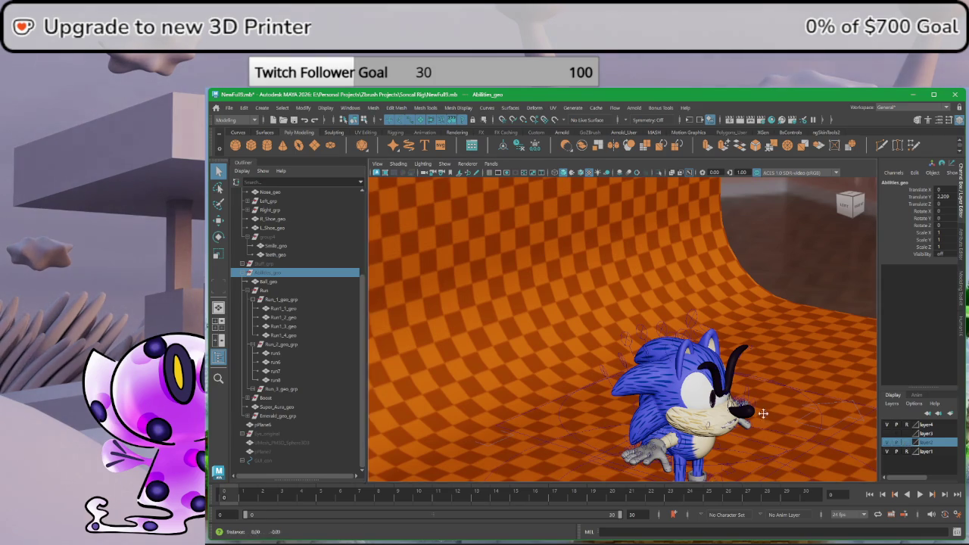
{"action": "middle_click_drag", "start_coordinate": [769, 417], "coordinate": [704, 371], "text": "alt"}
{"action": "scroll", "coordinate": [560, 312], "scroll_direction": "up", "scroll_amount": 3}
{"action": "left_click", "coordinate": [583, 324]}
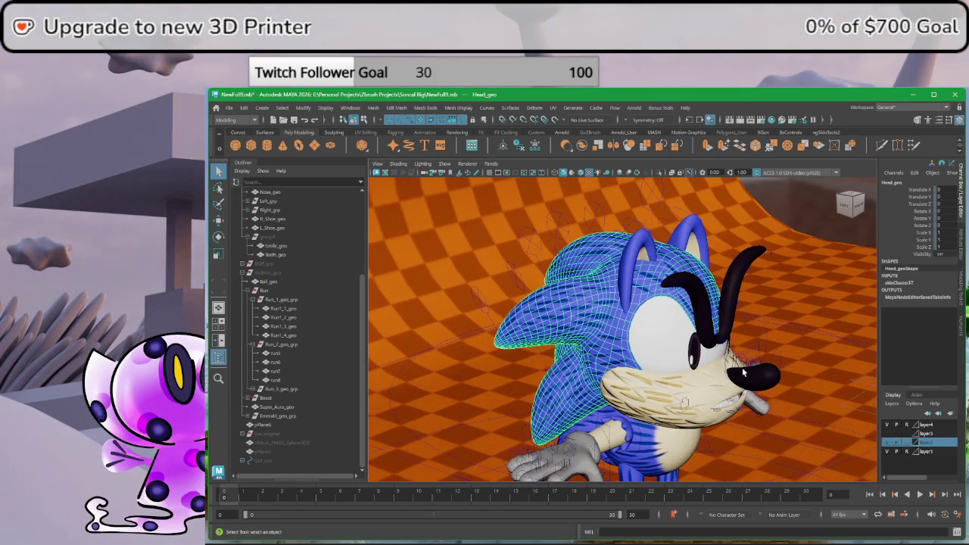
{"action": "left_click_drag", "start_coordinate": [743, 372], "coordinate": [585, 318], "text": "alt"}
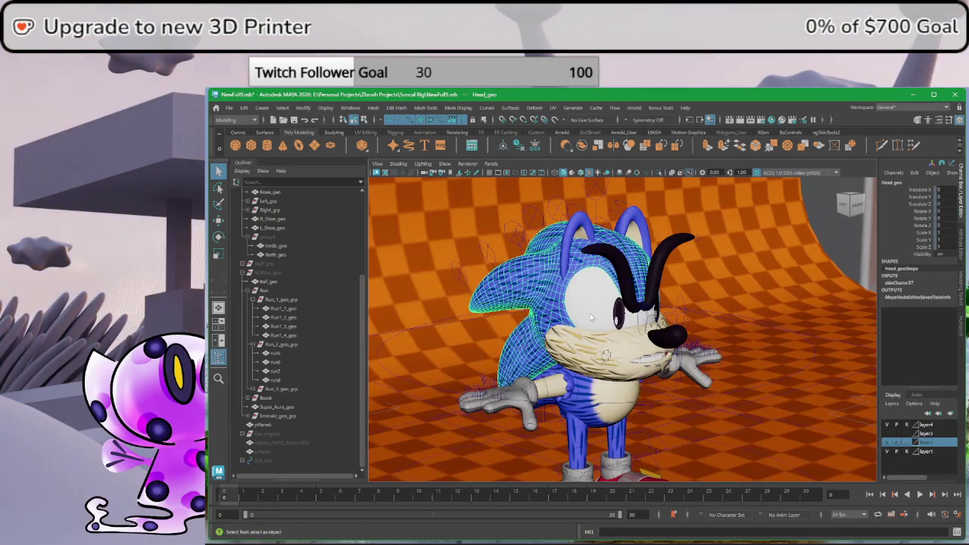
{"action": "left_click", "coordinate": [593, 400]}
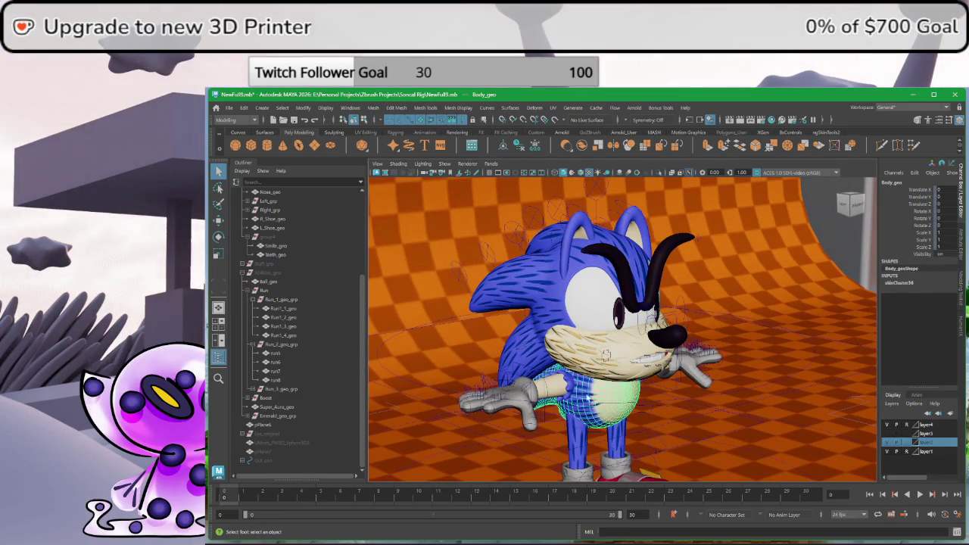
{"action": "key", "text": "Up"}
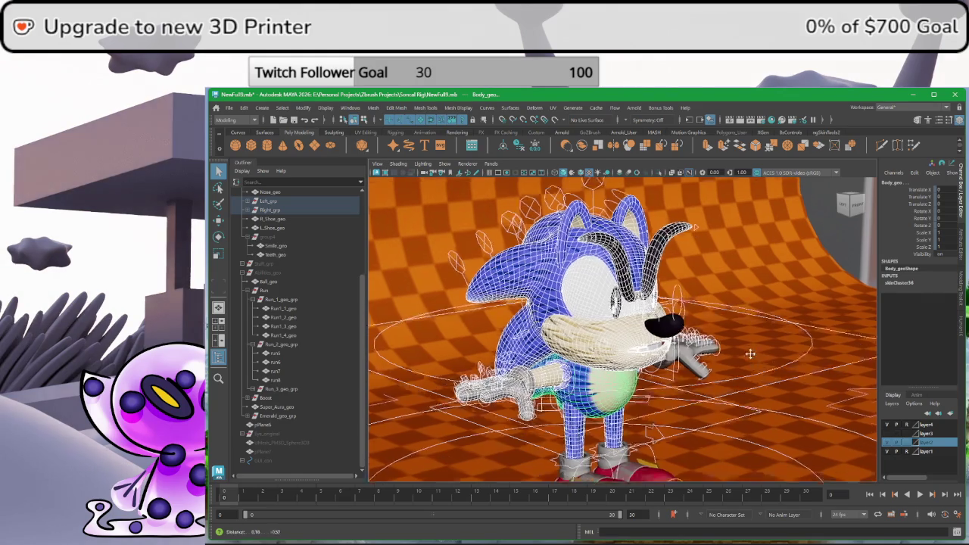
{"action": "left_click_drag", "start_coordinate": [643, 449], "coordinate": [665, 387], "text": "alt"}
{"action": "scroll", "coordinate": [731, 394], "scroll_direction": "down", "scroll_amount": 3}
{"action": "left_click", "coordinate": [731, 394]}
{"action": "scroll", "coordinate": [632, 391], "scroll_direction": "down", "scroll_amount": 2}
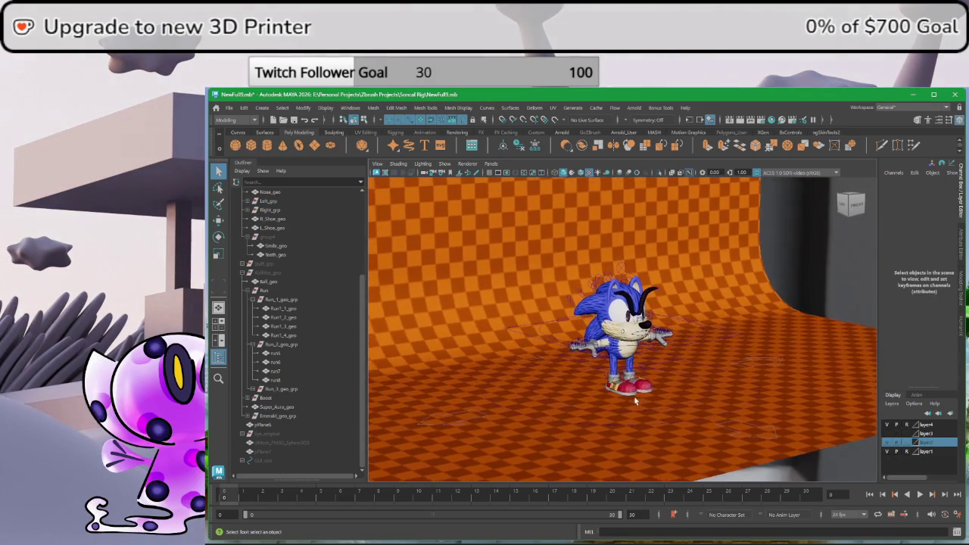
{"action": "scroll", "coordinate": [634, 395], "scroll_direction": "up", "scroll_amount": 5}
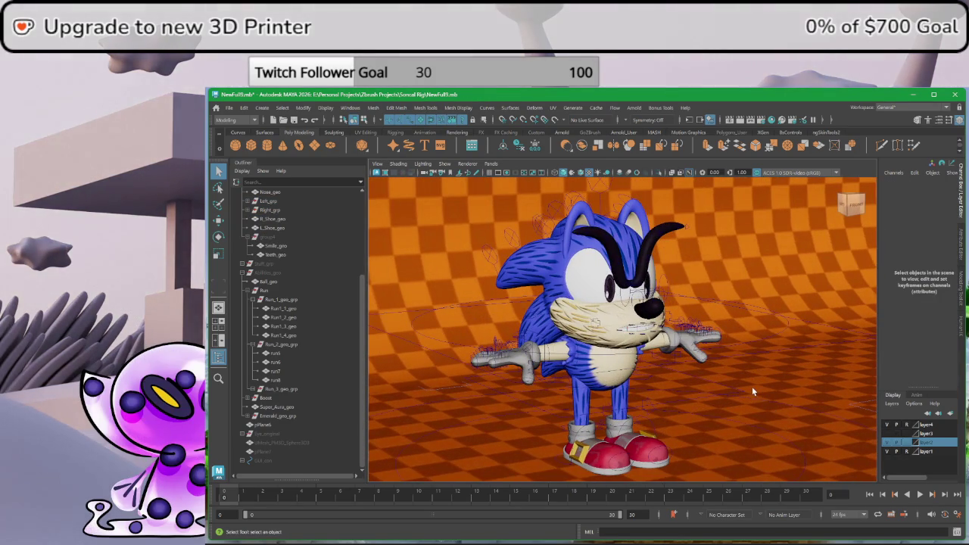
{"action": "scroll", "coordinate": [742, 384], "scroll_direction": "up", "scroll_amount": 3}
{"action": "scroll", "coordinate": [725, 384], "scroll_direction": "down", "scroll_amount": 1}
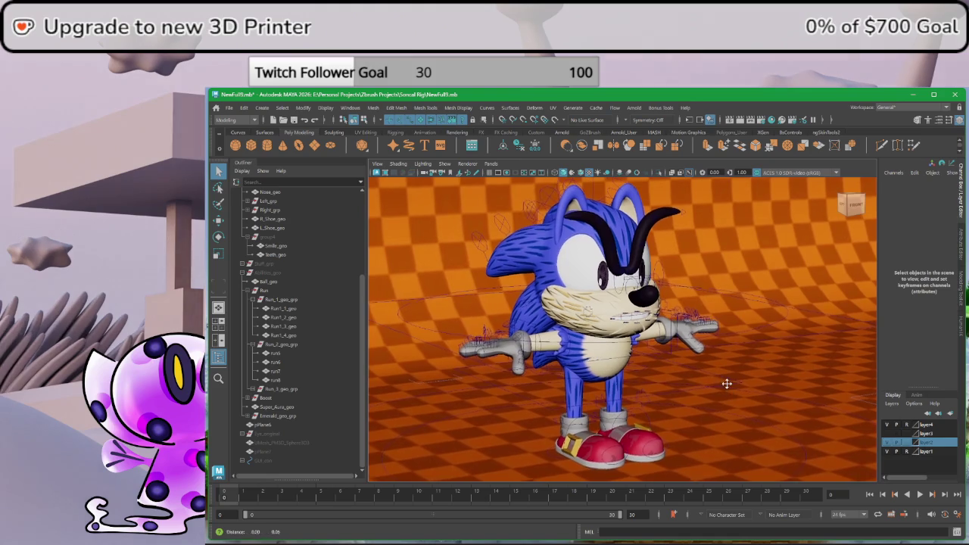
{"action": "scroll", "coordinate": [724, 384], "scroll_direction": "down", "scroll_amount": 1}
{"action": "scroll", "coordinate": [666, 363], "scroll_direction": "down", "scroll_amount": 1}
{"action": "scroll", "coordinate": [654, 365], "scroll_direction": "down", "scroll_amount": 1}
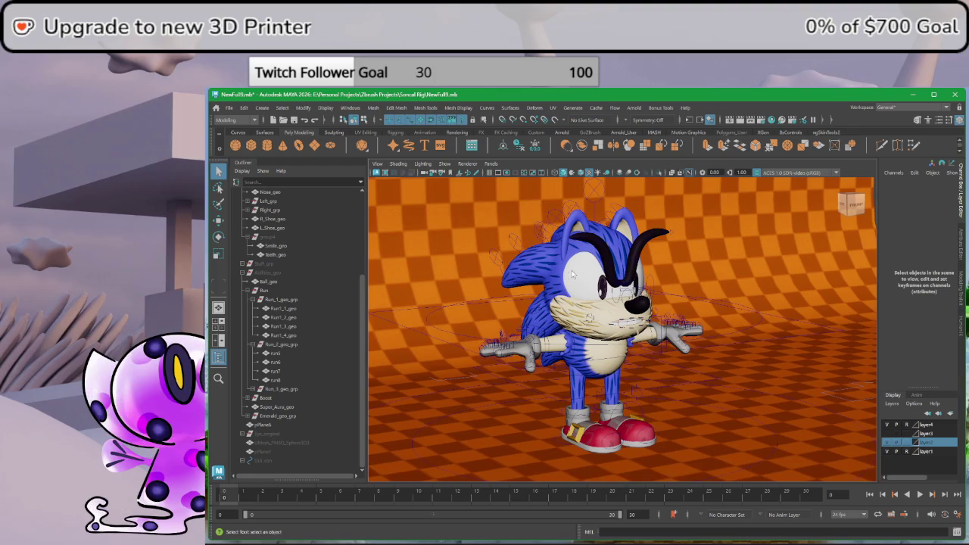
{"action": "right_click_drag", "start_coordinate": [583, 350], "coordinate": [628, 295], "text": "alt"}
{"action": "mouse_move", "coordinate": [628, 295]}
{"action": "middle_mouse_down", "text": "alt"}
{"action": "mouse_move", "coordinate": [598, 270]}
{"action": "mouse_move", "coordinate": [626, 276]}
{"action": "middle_mouse_up", "text": "alt"}
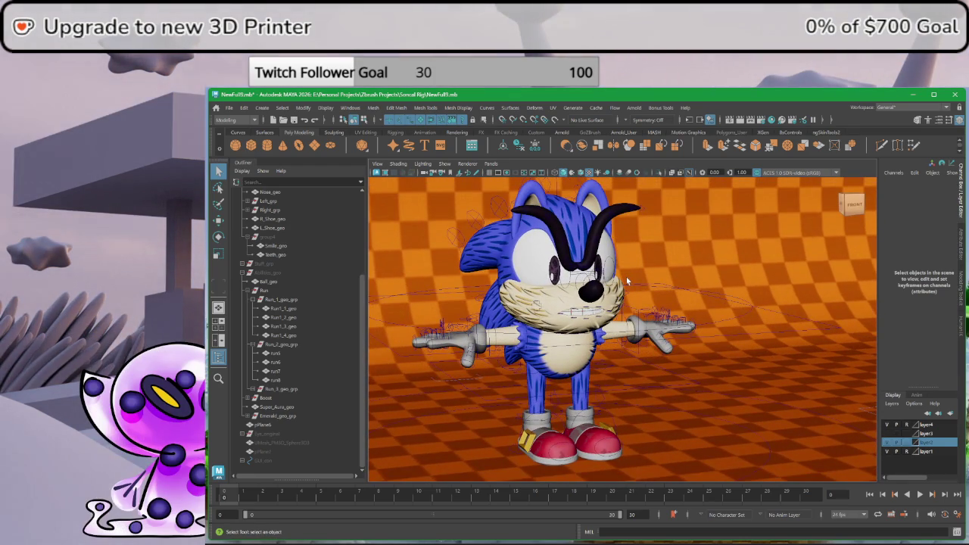
{"action": "mouse_move", "coordinate": [629, 275]}
{"action": "right_mouse_down", "text": "alt"}
{"action": "mouse_move", "coordinate": [627, 303]}
{"action": "mouse_move", "coordinate": [772, 350]}
{"action": "right_mouse_up", "text": "alt"}
{"action": "left_click_drag", "start_coordinate": [771, 350], "coordinate": [679, 326], "text": "alt"}
{"action": "mouse_move", "coordinate": [680, 325]}
{"action": "right_mouse_down", "text": "alt"}
{"action": "mouse_move", "coordinate": [693, 369]}
{"action": "mouse_move", "coordinate": [648, 361]}
{"action": "right_mouse_up", "text": "alt"}
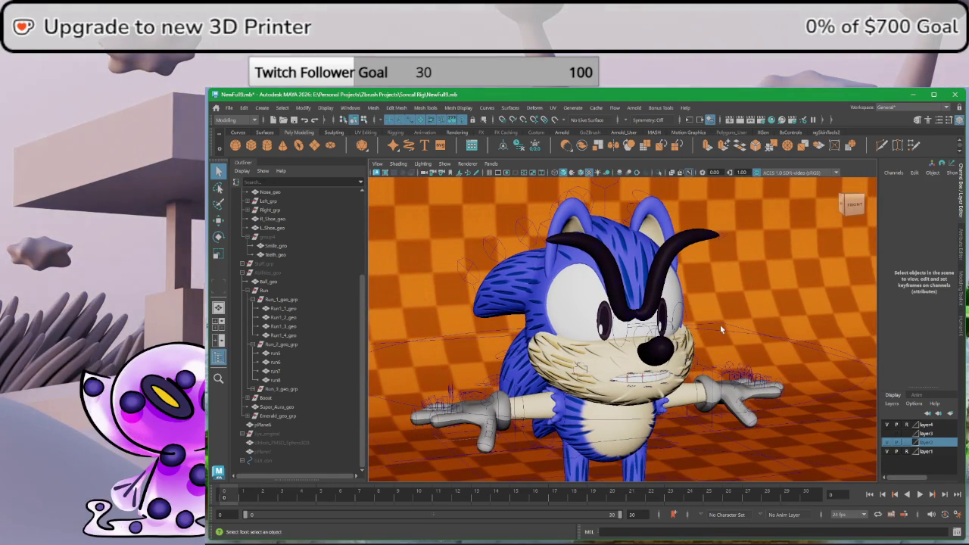
{"action": "scroll", "coordinate": [712, 336], "scroll_direction": "down", "scroll_amount": 2}
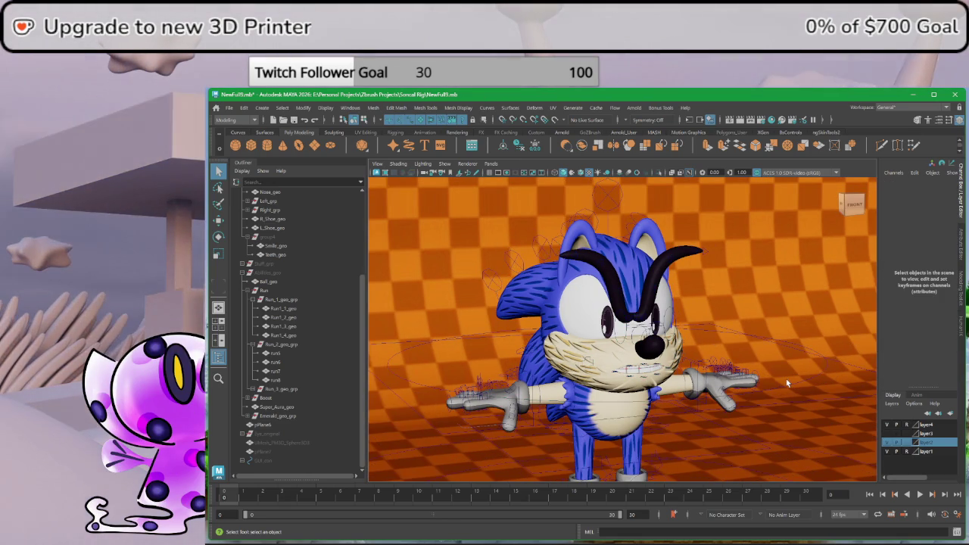
{"action": "scroll", "coordinate": [727, 359], "scroll_direction": "down", "scroll_amount": 2}
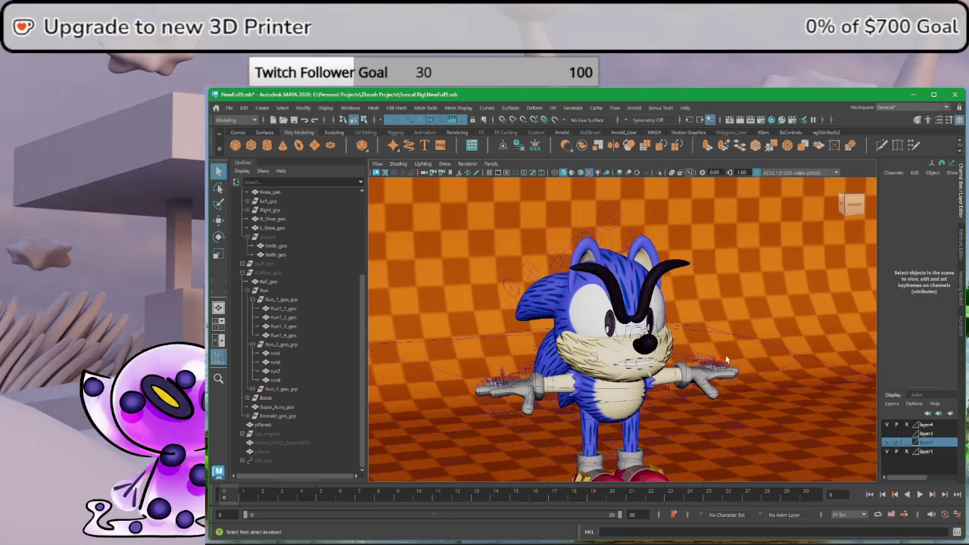
{"action": "scroll", "coordinate": [677, 366], "scroll_direction": "down", "scroll_amount": 2}
{"action": "mouse_move", "coordinate": [677, 367]}
{"action": "left_mouse_down", "text": "alt"}
{"action": "mouse_move", "coordinate": [557, 374]}
{"action": "mouse_move", "coordinate": [623, 392]}
{"action": "left_mouse_up", "text": "alt"}
{"action": "scroll", "coordinate": [590, 371], "scroll_direction": "up", "scroll_amount": 3}
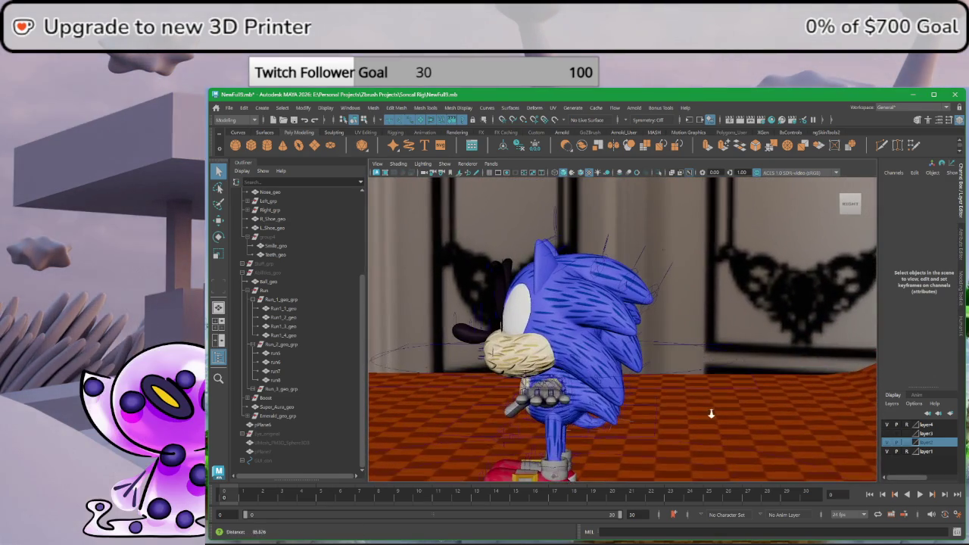
{"action": "left_click_drag", "start_coordinate": [554, 342], "coordinate": [478, 410], "text": "alt"}
{"action": "scroll", "coordinate": [478, 410], "scroll_direction": "down", "scroll_amount": 2}
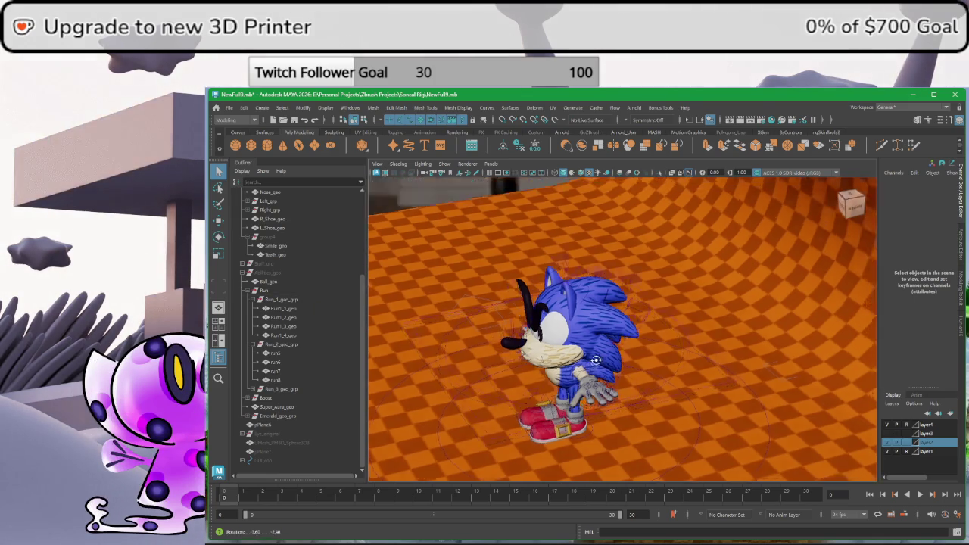
{"action": "left_click_drag", "start_coordinate": [636, 331], "coordinate": [669, 356], "text": "alt"}
{"action": "left_click", "coordinate": [669, 356]}
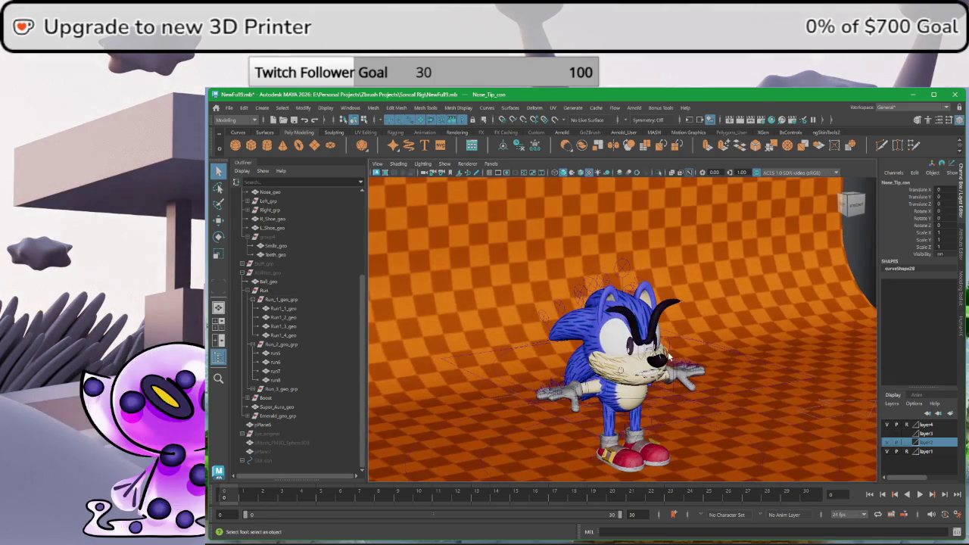
{"action": "left_click", "coordinate": [736, 300]}
{"action": "scroll", "coordinate": [648, 338], "scroll_direction": "up", "scroll_amount": 3}
{"action": "mouse_move", "coordinate": [647, 339]}
{"action": "left_mouse_down", "text": "alt"}
{"action": "mouse_move", "coordinate": [619, 328]}
{"action": "mouse_move", "coordinate": [604, 339]}
{"action": "mouse_move", "coordinate": [653, 309]}
{"action": "left_mouse_up", "text": "alt"}
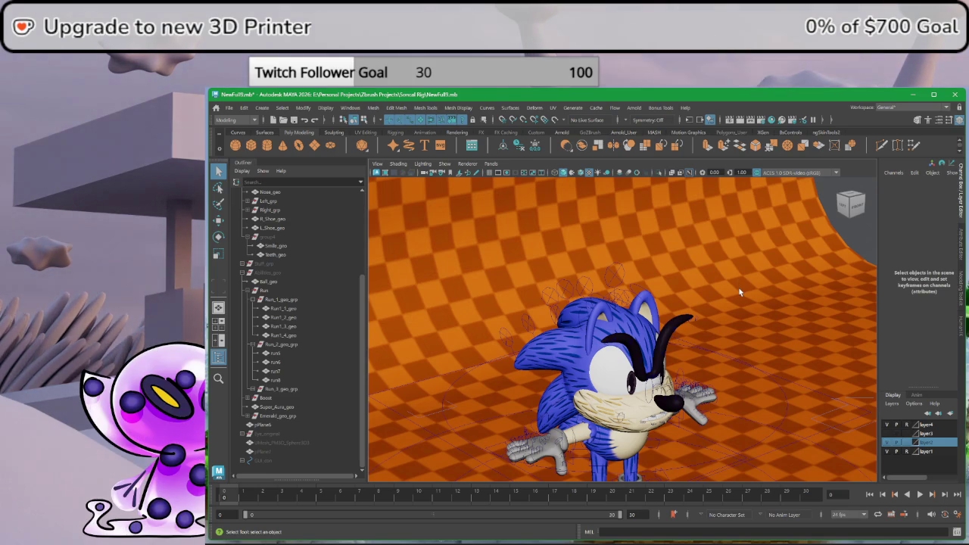
{"action": "mouse_move", "coordinate": [611, 352]}
{"action": "left_mouse_down", "text": "alt"}
{"action": "mouse_move", "coordinate": [682, 283]}
{"action": "mouse_move", "coordinate": [622, 344]}
{"action": "left_mouse_up", "text": "alt"}
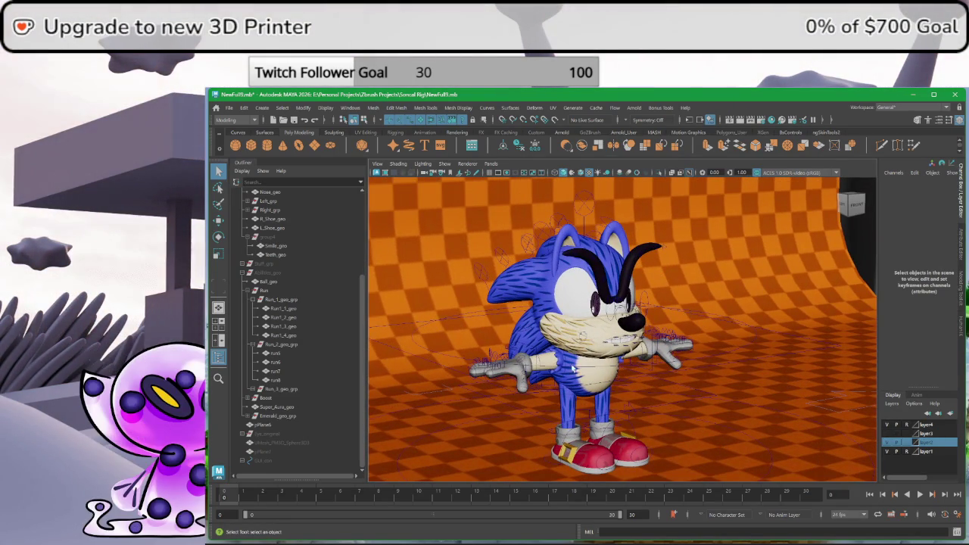
{"action": "left_click", "coordinate": [441, 416]}
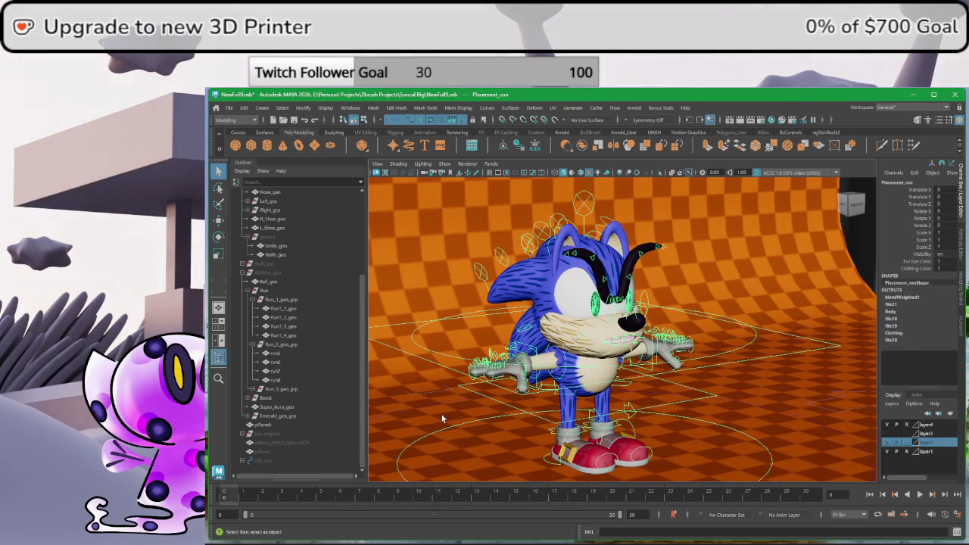
{"action": "scroll", "coordinate": [442, 416], "scroll_direction": "down", "scroll_amount": 2}
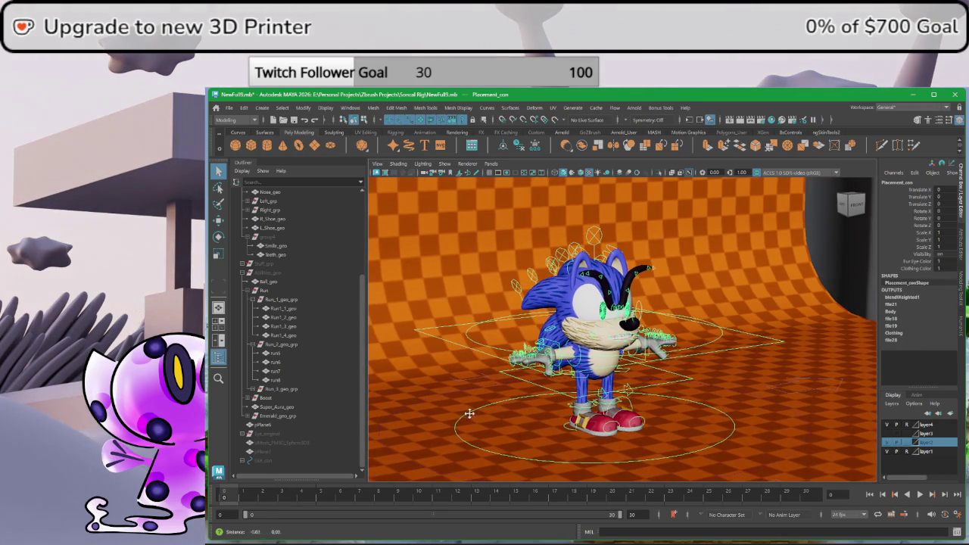
{"action": "scroll", "coordinate": [504, 403], "scroll_direction": "up", "scroll_amount": 1}
{"action": "scroll", "coordinate": [526, 412], "scroll_direction": "up", "scroll_amount": 1}
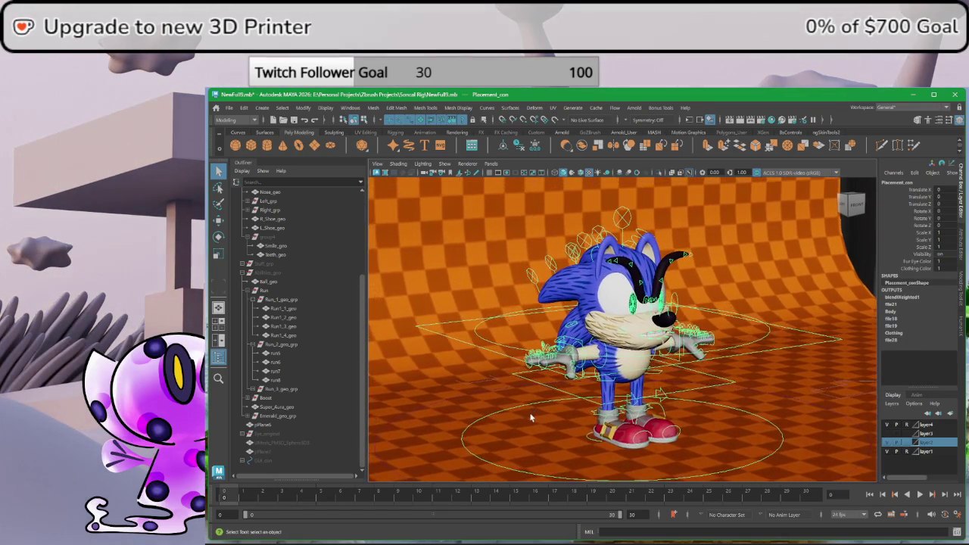
{"action": "scroll", "coordinate": [545, 422], "scroll_direction": "up", "scroll_amount": 1}
{"action": "scroll", "coordinate": [569, 415], "scroll_direction": "up", "scroll_amount": 1}
{"action": "scroll", "coordinate": [560, 407], "scroll_direction": "up", "scroll_amount": 1}
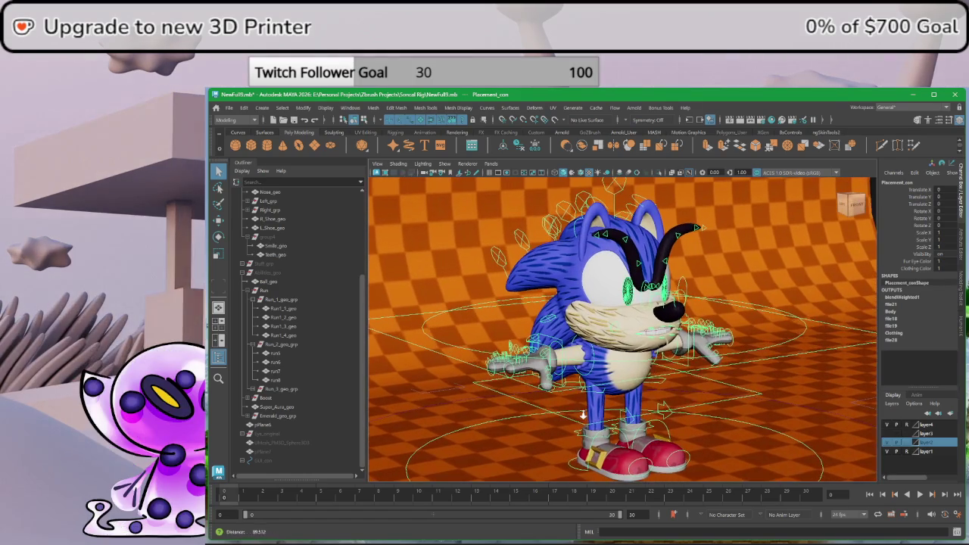
{"action": "scroll", "coordinate": [583, 409], "scroll_direction": "up", "scroll_amount": 1}
{"action": "scroll", "coordinate": [590, 405], "scroll_direction": "up", "scroll_amount": 1}
{"action": "scroll", "coordinate": [591, 404], "scroll_direction": "up", "scroll_amount": 1}
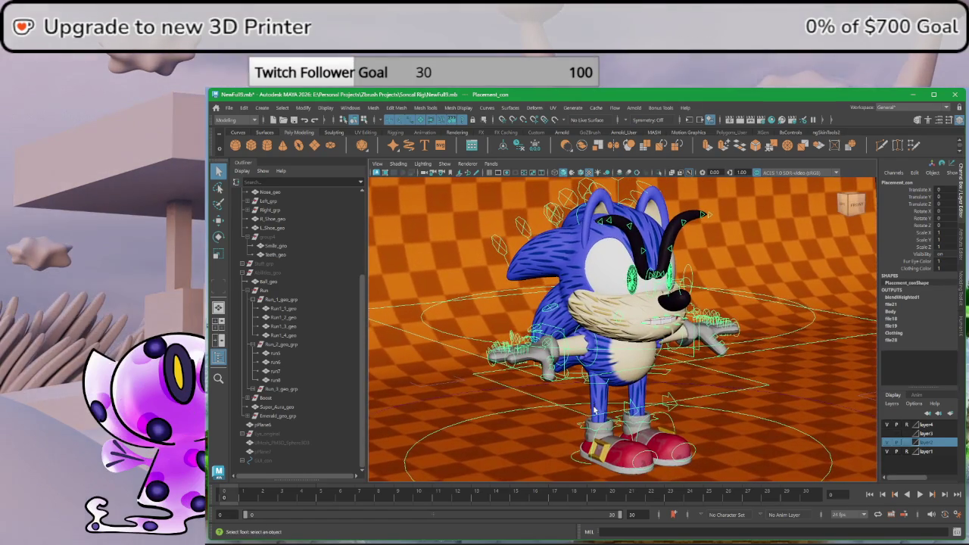
{"action": "left_click", "coordinate": [485, 399]}
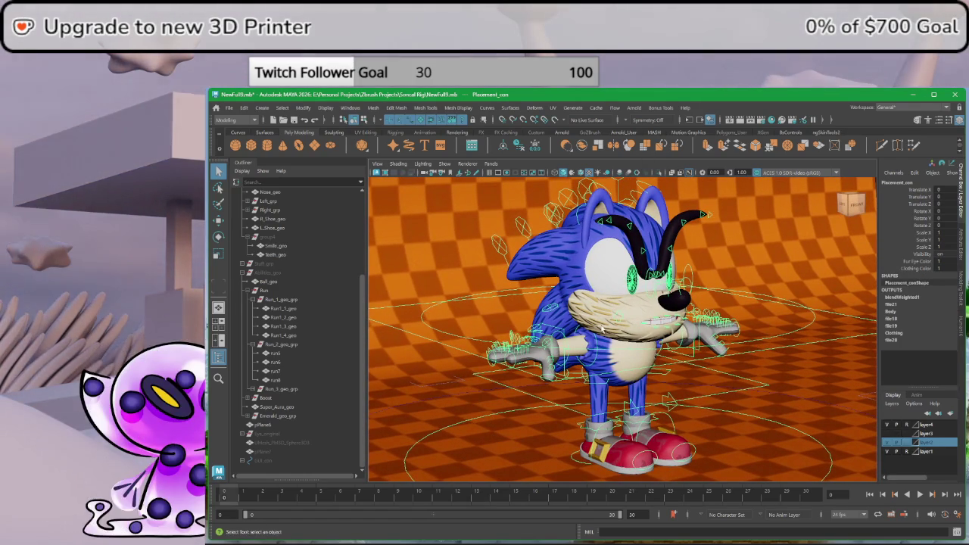
{"action": "left_click", "coordinate": [690, 307]}
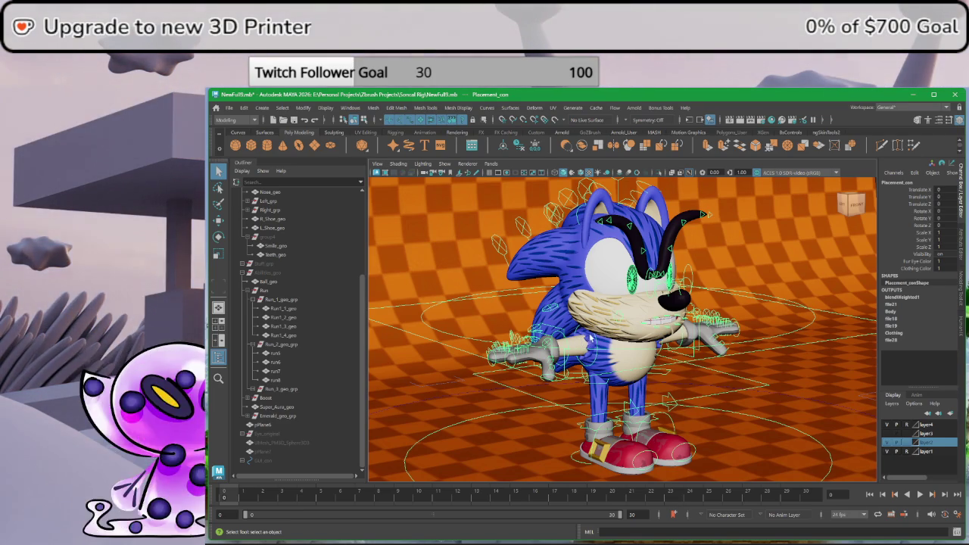
{"action": "mouse_move", "coordinate": [598, 265]}
{"action": "left_mouse_down", "text": "alt"}
{"action": "mouse_move", "coordinate": [537, 285]}
{"action": "mouse_move", "coordinate": [577, 314]}
{"action": "left_mouse_up", "text": "alt"}
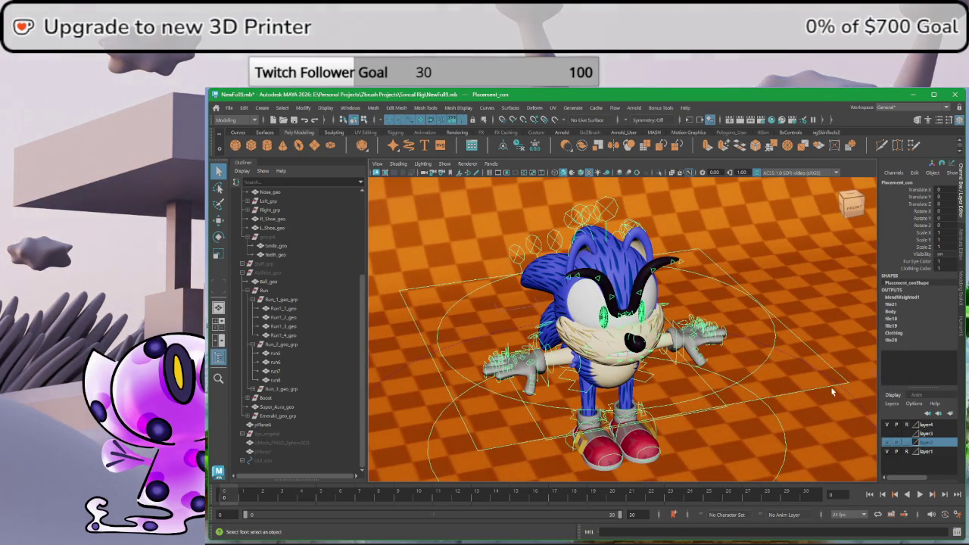
{"action": "right_click_drag", "start_coordinate": [834, 391], "coordinate": [730, 403], "text": "alt"}
{"action": "left_click", "coordinate": [458, 287]}
{"action": "mouse_move", "coordinate": [449, 351]}
{"action": "left_mouse_down", "text": "alt"}
{"action": "mouse_move", "coordinate": [519, 342]}
{"action": "mouse_move", "coordinate": [500, 329]}
{"action": "mouse_move", "coordinate": [471, 346]}
{"action": "mouse_move", "coordinate": [680, 384]}
{"action": "mouse_move", "coordinate": [629, 341]}
{"action": "left_mouse_up", "text": "alt"}
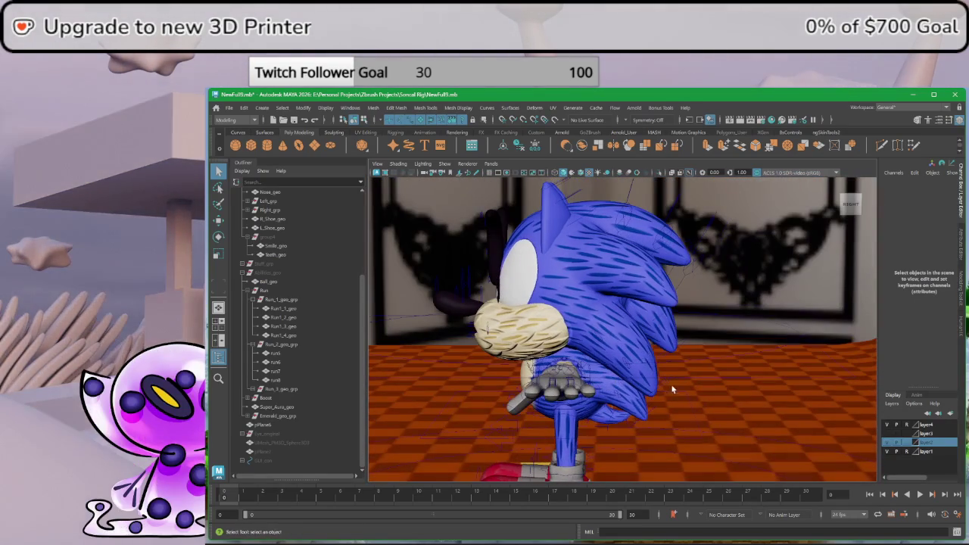
{"action": "left_click", "coordinate": [616, 334]}
{"action": "left_click", "coordinate": [709, 382]}
{"action": "left_click_drag", "start_coordinate": [710, 382], "coordinate": [686, 344], "text": "alt"}
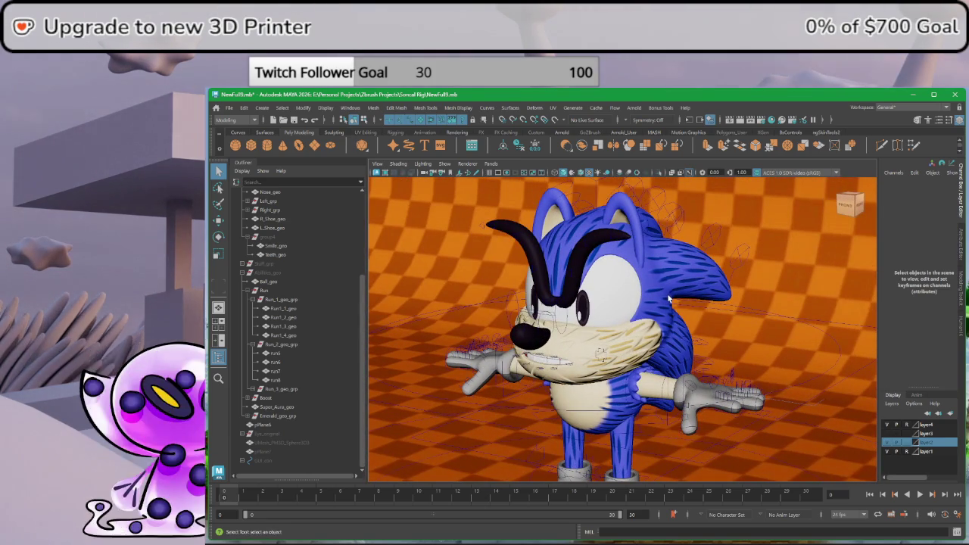
{"action": "left_click_drag", "start_coordinate": [669, 301], "coordinate": [681, 317], "text": "alt"}
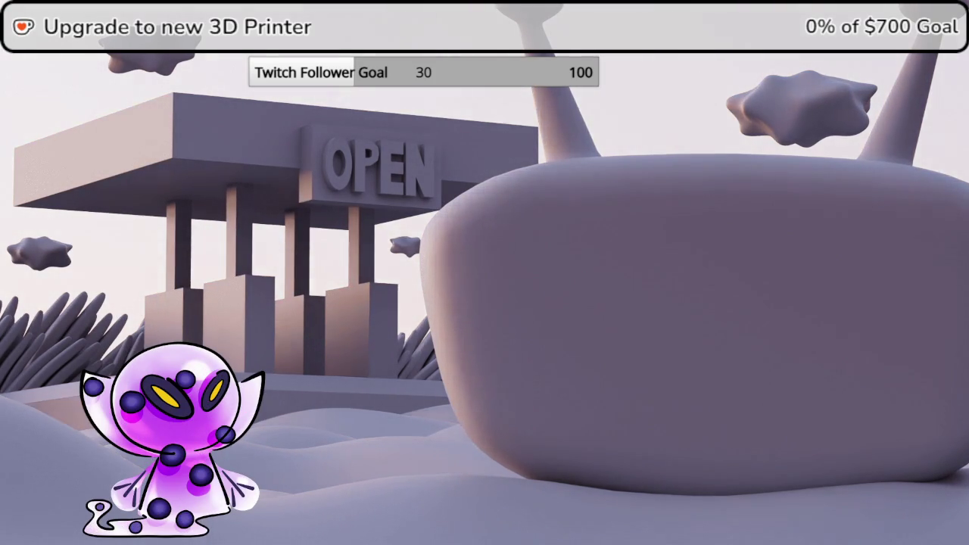
- Hide the Maya Window Capture source in OBS so only the stream background shows
{"action": "left_click", "coordinate": [636, 517]}
- Show the ZBrush capture and orbit until the purple cylinder's capped end faces the viewer
{"action": "left_click", "coordinate": [636, 517]}
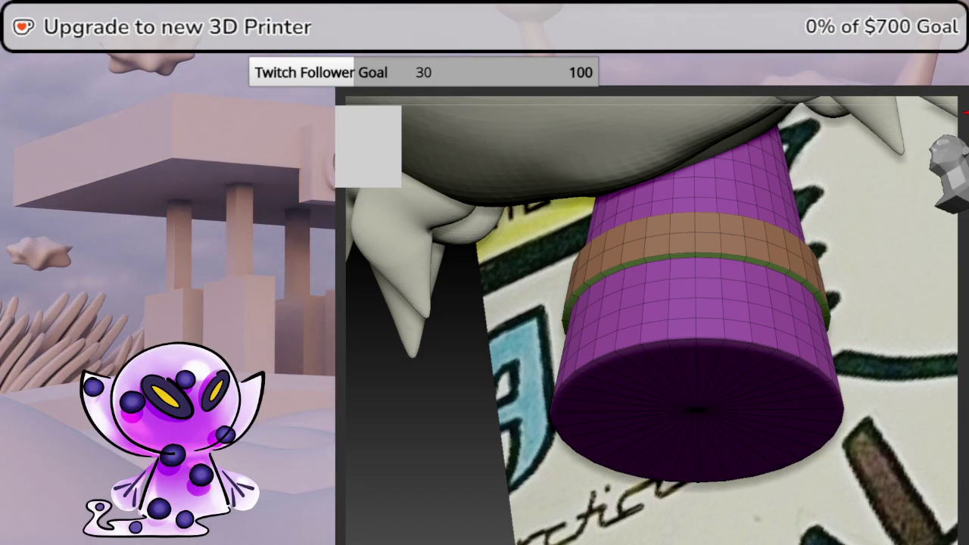
{"action": "mouse_move", "coordinate": [708, 220]}
{"action": "right_mouse_down"}
{"action": "mouse_move", "coordinate": [749, 218]}
{"action": "mouse_move", "coordinate": [794, 173]}
{"action": "mouse_move", "coordinate": [752, 257]}
{"action": "mouse_move", "coordinate": [708, 237]}
{"action": "mouse_move", "coordinate": [667, 275]}
{"action": "mouse_move", "coordinate": [687, 238]}
{"action": "mouse_move", "coordinate": [686, 257]}
{"action": "mouse_move", "coordinate": [674, 258]}
{"action": "mouse_move", "coordinate": [651, 226]}
{"action": "mouse_move", "coordinate": [696, 273]}
{"action": "mouse_move", "coordinate": [723, 255]}
{"action": "right_mouse_up"}
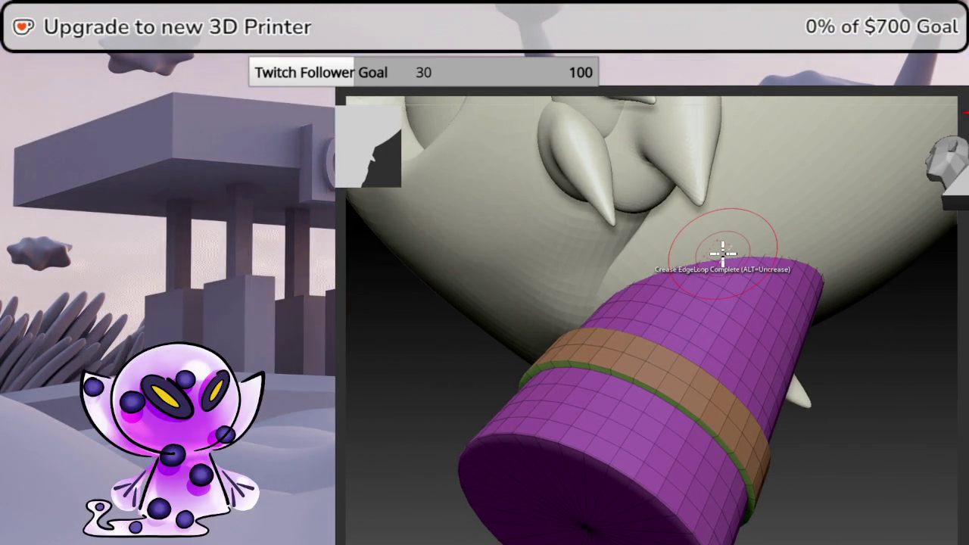
{"action": "mouse_move", "coordinate": [963, 226]}
{"action": "right_mouse_down"}
{"action": "mouse_move", "coordinate": [961, 334]}
{"action": "mouse_move", "coordinate": [953, 325]}
{"action": "right_mouse_up"}
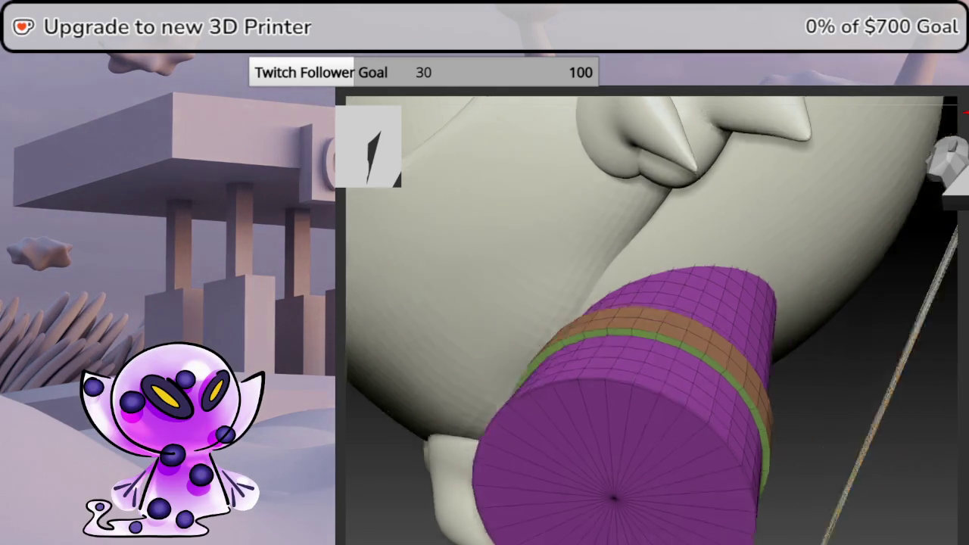
{"action": "mouse_move", "coordinate": [950, 371]}
{"action": "left_mouse_down"}
{"action": "mouse_move", "coordinate": [908, 356]}
{"action": "mouse_move", "coordinate": [932, 367]}
{"action": "left_mouse_up"}
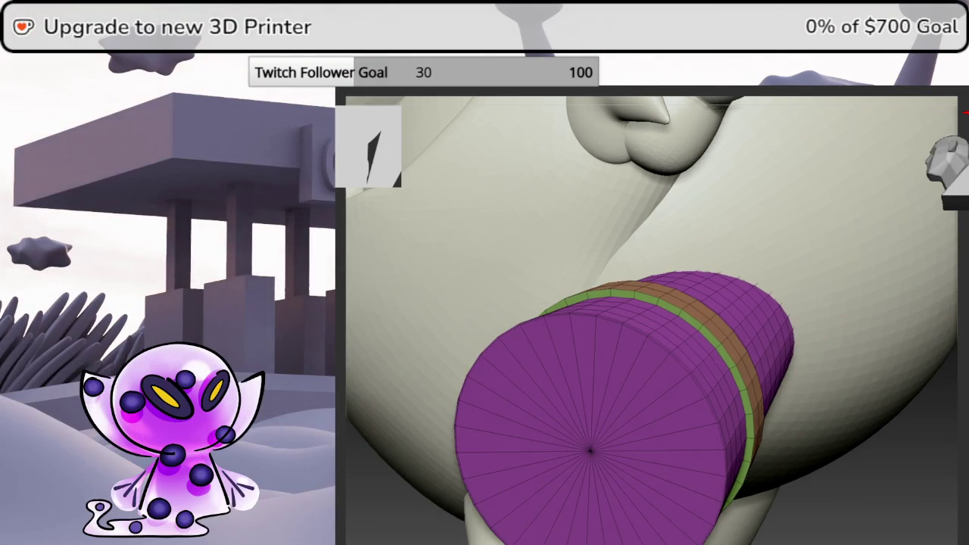
{"action": "left_click_drag", "start_coordinate": [931, 367], "coordinate": [912, 341]}
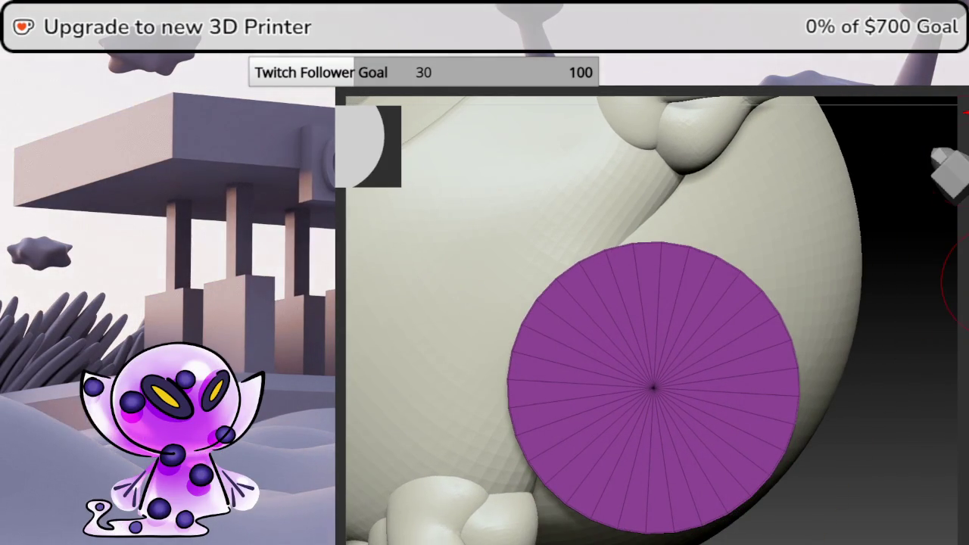
{"action": "left_click", "coordinate": [956, 160]}
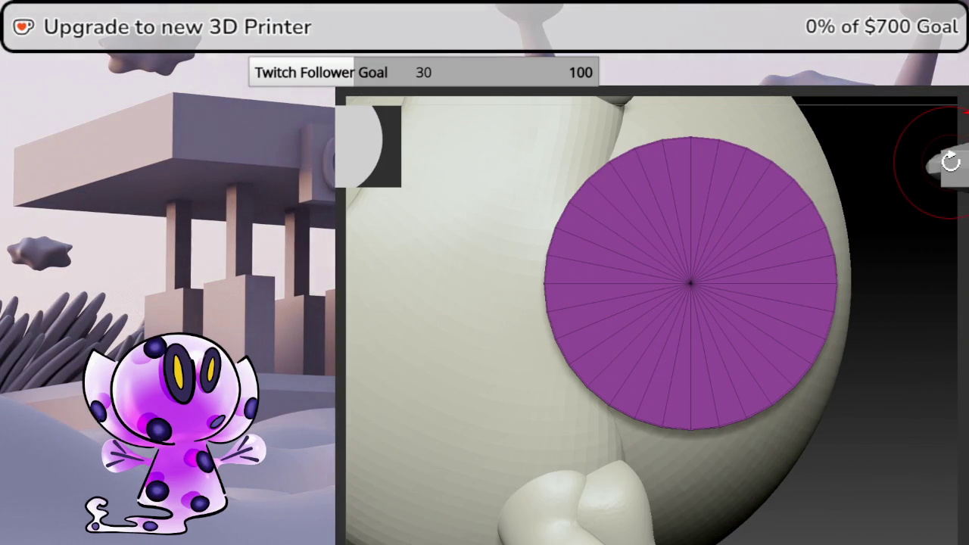
{"action": "mouse_move", "coordinate": [835, 246]}
{"action": "left_mouse_down"}
{"action": "mouse_move", "coordinate": [898, 246]}
{"action": "mouse_move", "coordinate": [891, 307]}
{"action": "mouse_move", "coordinate": [884, 266]}
{"action": "mouse_move", "coordinate": [855, 314]}
{"action": "mouse_move", "coordinate": [872, 331]}
{"action": "left_mouse_up"}
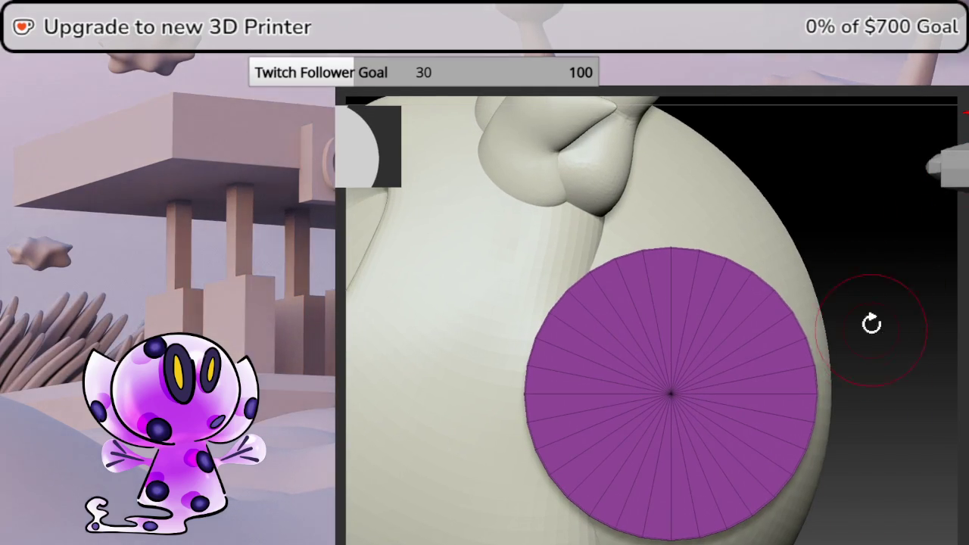
{"action": "mouse_move", "coordinate": [643, 231]}
{"action": "left_mouse_down"}
{"action": "mouse_move", "coordinate": [616, 222]}
{"action": "mouse_move", "coordinate": [629, 231]}
{"action": "left_mouse_up"}
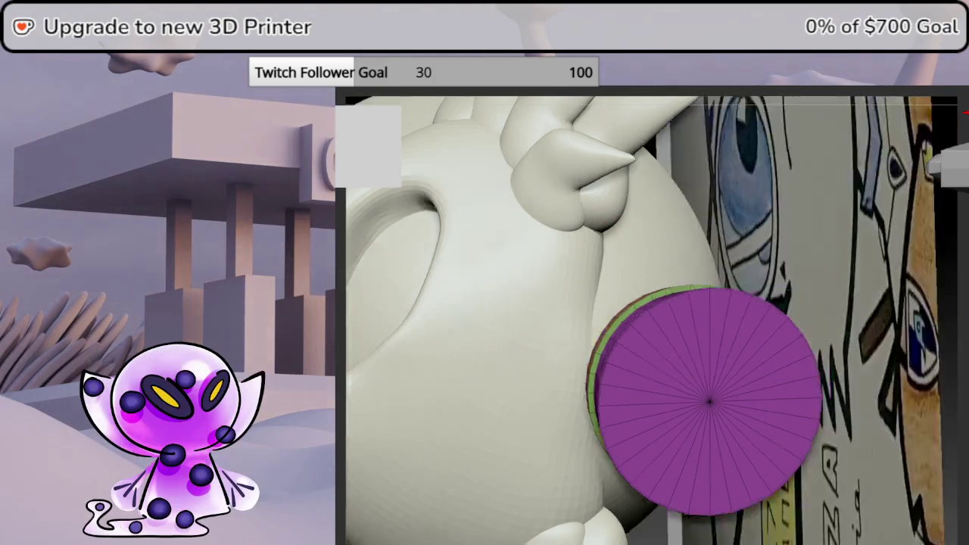
{"action": "left_click_drag", "start_coordinate": [394, 227], "coordinate": [343, 182]}
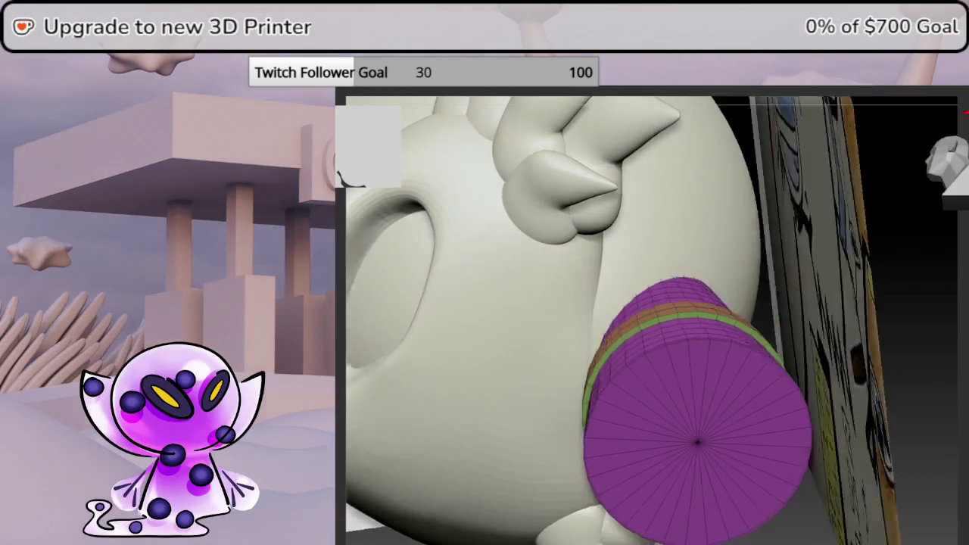
{"action": "left_click_drag", "start_coordinate": [965, 112], "coordinate": [965, 248]}
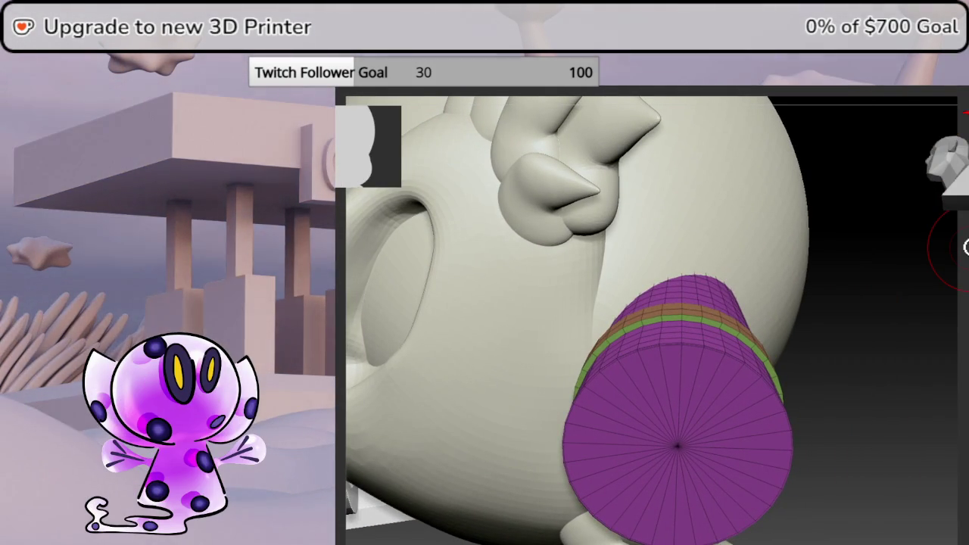
{"action": "mouse_move", "coordinate": [882, 287]}
{"action": "left_mouse_down"}
{"action": "mouse_move", "coordinate": [966, 299]}
{"action": "mouse_move", "coordinate": [965, 318]}
{"action": "mouse_move", "coordinate": [956, 307]}
{"action": "left_mouse_up"}
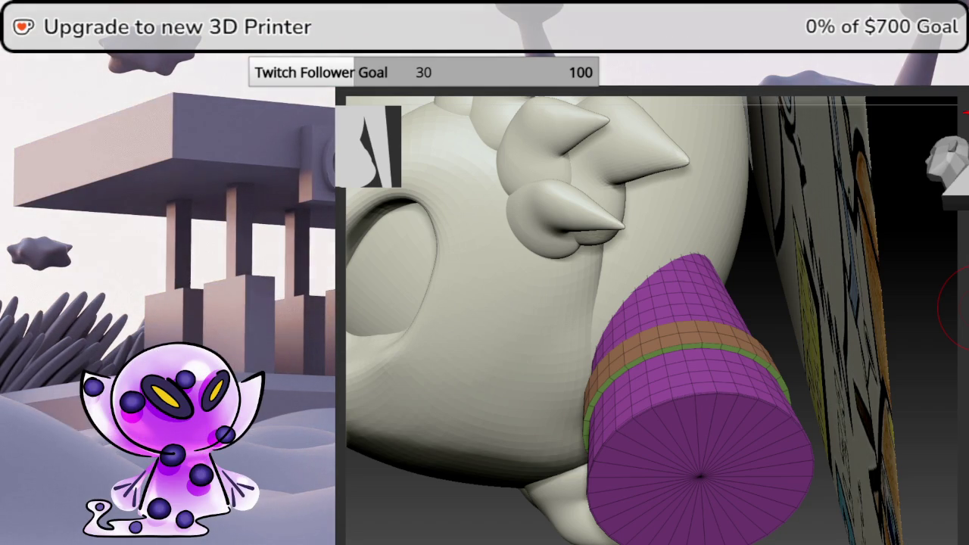
{"action": "mouse_move", "coordinate": [956, 311]}
{"action": "left_mouse_down"}
{"action": "mouse_move", "coordinate": [958, 288]}
{"action": "mouse_move", "coordinate": [964, 295]}
{"action": "mouse_move", "coordinate": [948, 284]}
{"action": "mouse_move", "coordinate": [962, 291]}
{"action": "mouse_move", "coordinate": [967, 333]}
{"action": "mouse_move", "coordinate": [968, 317]}
{"action": "left_mouse_up"}
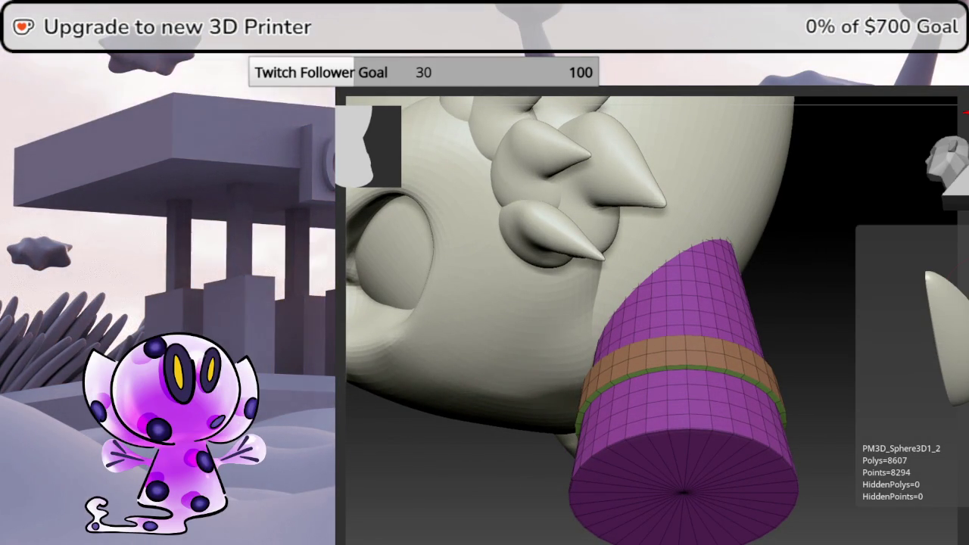
{"action": "left_click_drag", "start_coordinate": [966, 276], "coordinate": [966, 311]}
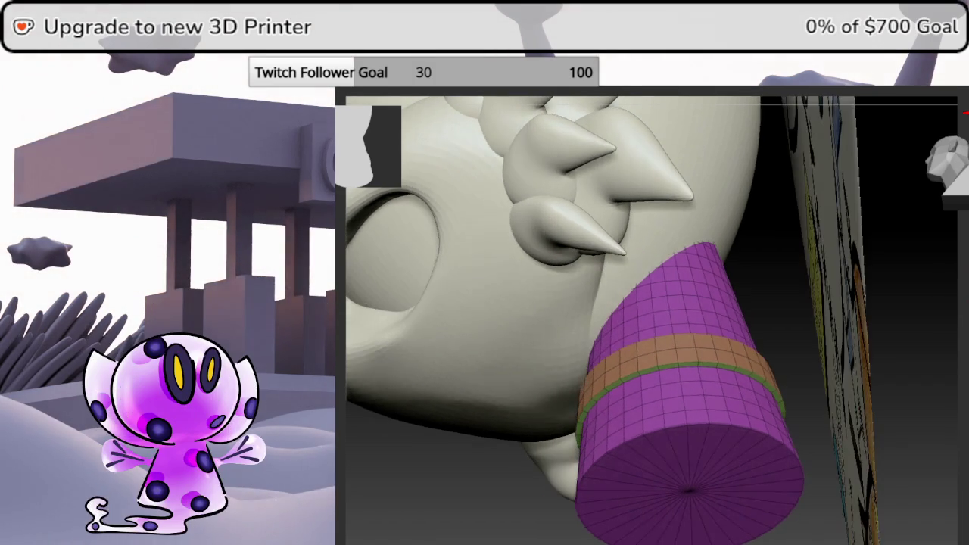
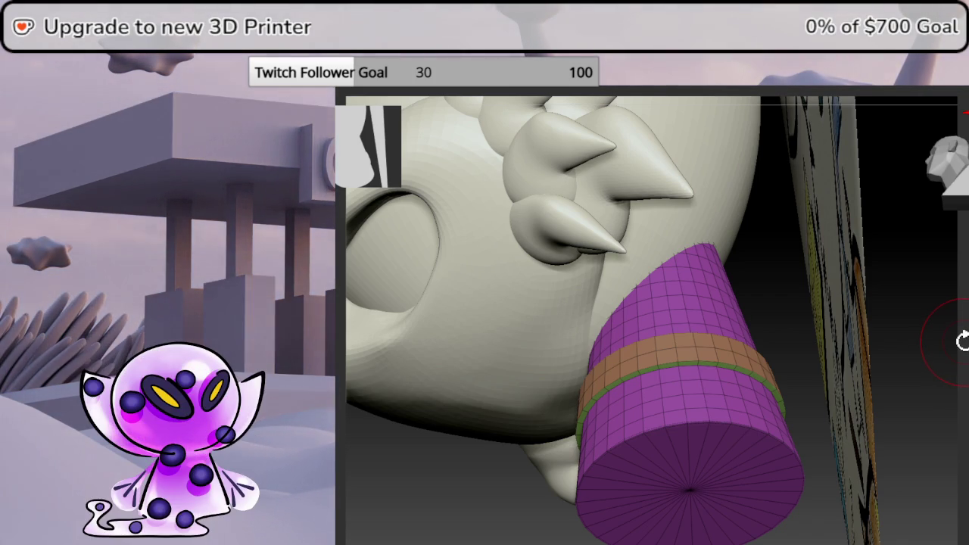
- Switch from the neck cylinder to the head subtool and turn to a front view of the mouth
{"action": "left_click_drag", "start_coordinate": [931, 371], "coordinate": [931, 336]}
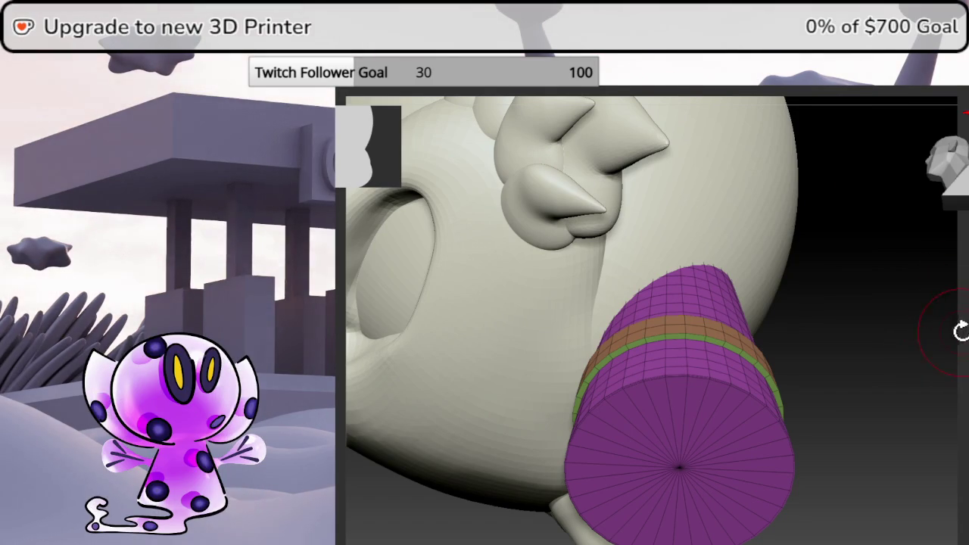
{"action": "left_click_drag", "start_coordinate": [966, 343], "coordinate": [967, 331]}
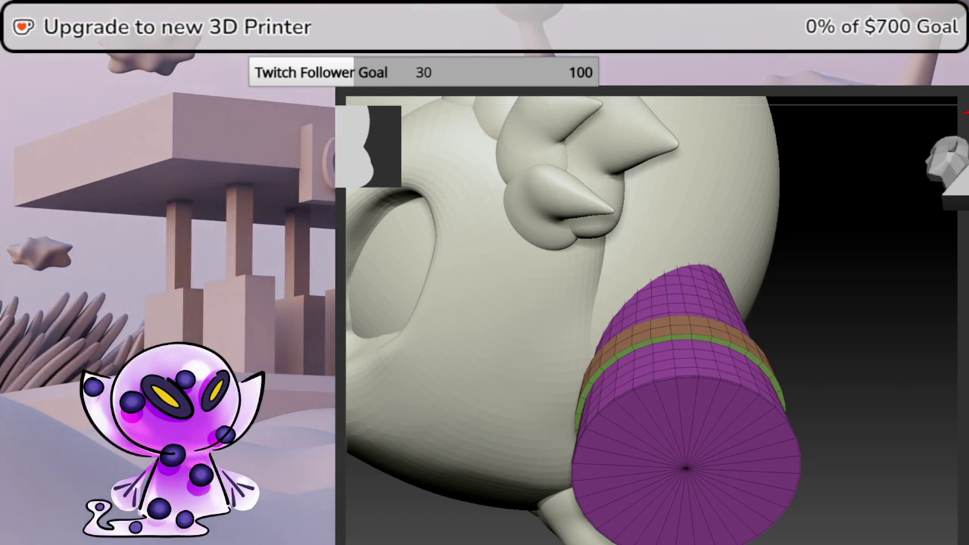
{"action": "key", "text": "alt+Up"}
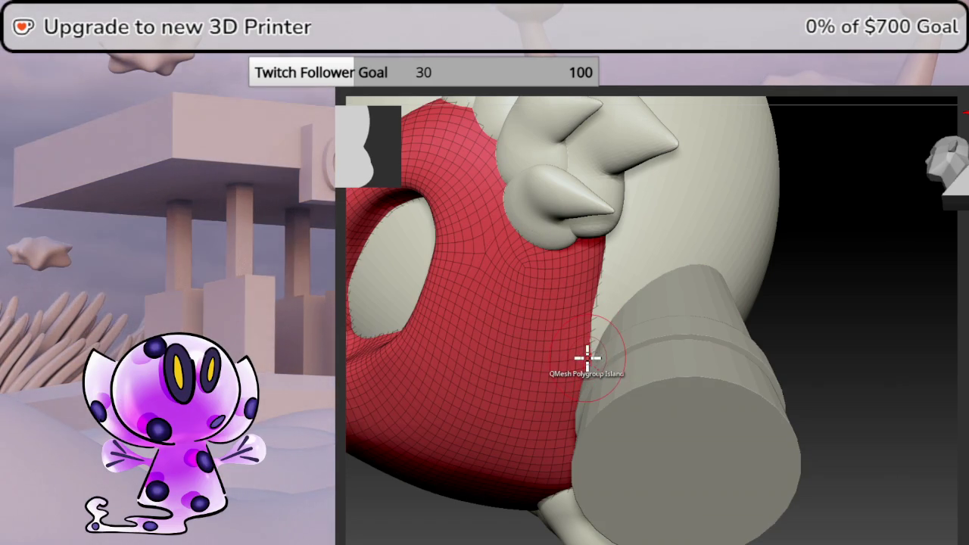
{"action": "left_click_drag", "start_coordinate": [904, 320], "coordinate": [955, 310]}
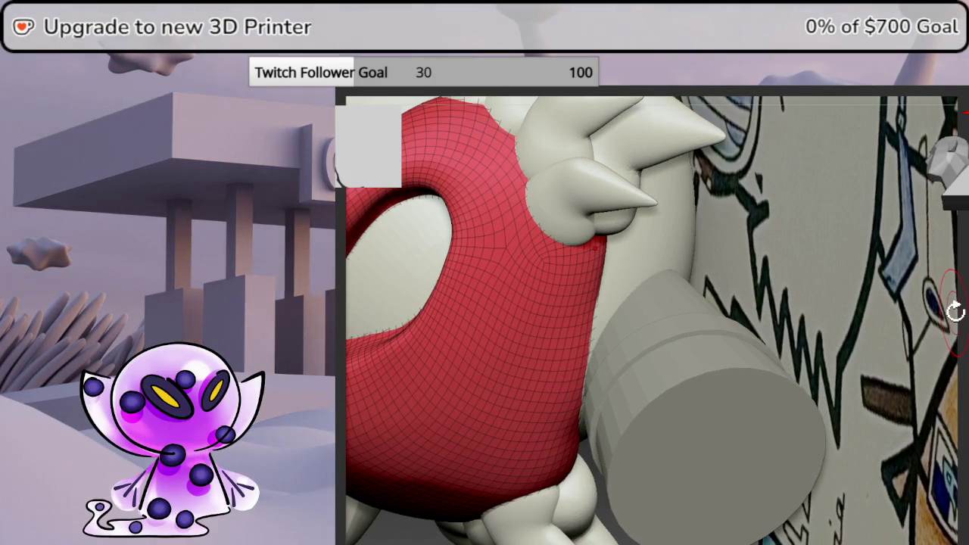
{"action": "mouse_move", "coordinate": [685, 266]}
{"action": "right_mouse_down"}
{"action": "mouse_move", "coordinate": [840, 336]}
{"action": "mouse_move", "coordinate": [792, 330]}
{"action": "mouse_move", "coordinate": [714, 231]}
{"action": "mouse_move", "coordinate": [752, 274]}
{"action": "mouse_move", "coordinate": [823, 210]}
{"action": "right_mouse_up"}
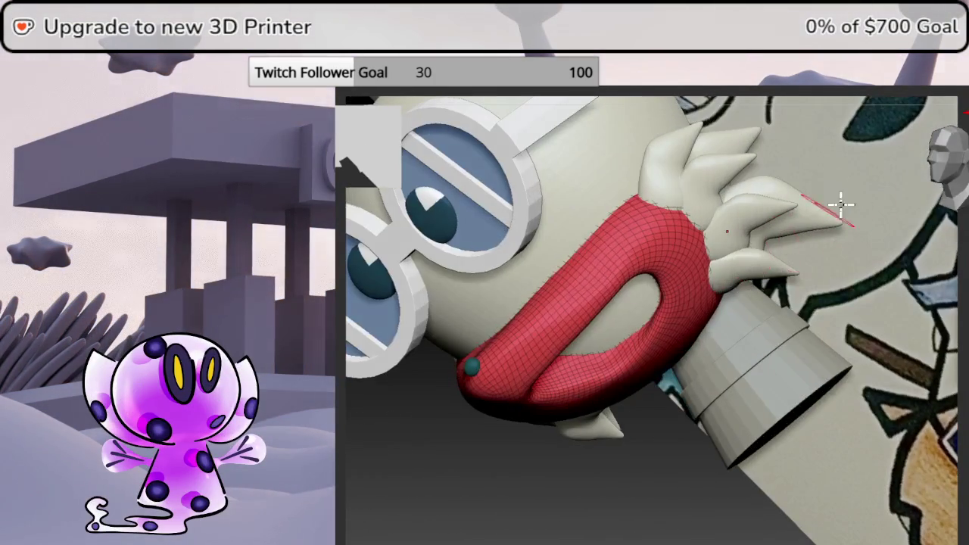
{"action": "mouse_move", "coordinate": [934, 156]}
{"action": "right_mouse_down"}
{"action": "mouse_move", "coordinate": [946, 147]}
{"action": "mouse_move", "coordinate": [941, 153]}
{"action": "right_mouse_up"}
{"action": "mouse_move", "coordinate": [768, 277]}
{"action": "right_mouse_down", "text": "alt"}
{"action": "mouse_move", "coordinate": [767, 325]}
{"action": "mouse_move", "coordinate": [835, 335]}
{"action": "right_mouse_up", "text": "alt"}
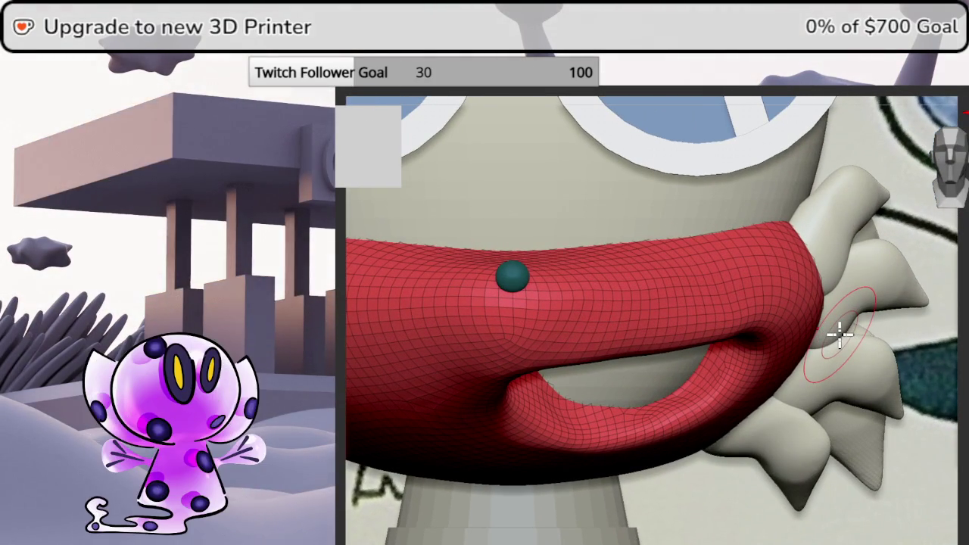
- Rotate around the red mouth until the cheek fins face forward, then zoom in closer
{"action": "key", "text": "space"}
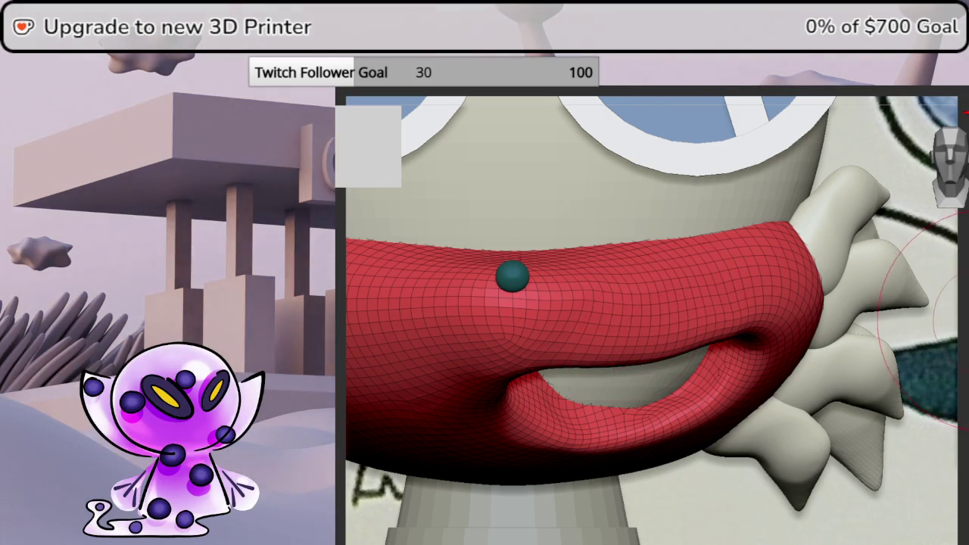
{"action": "left_click_drag", "start_coordinate": [958, 311], "coordinate": [871, 318]}
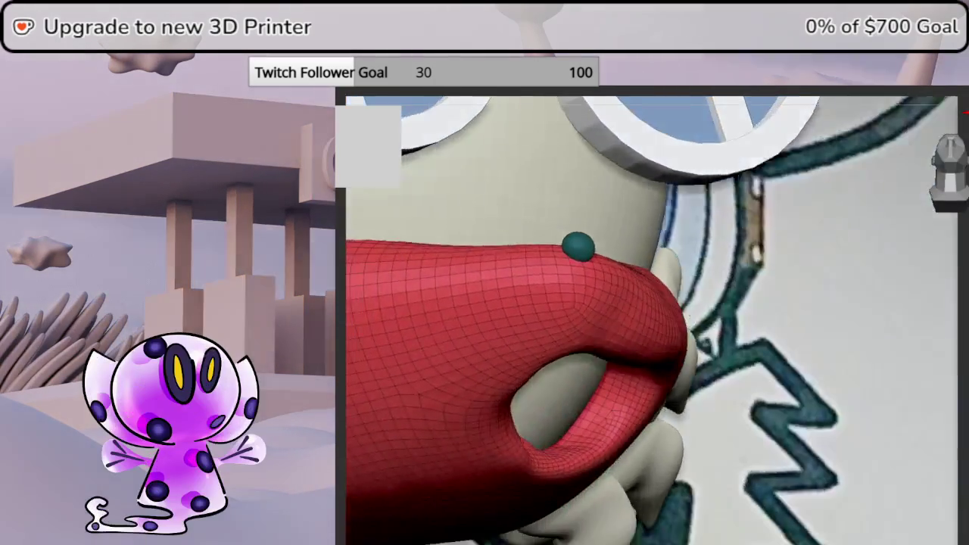
{"action": "left_click_drag", "start_coordinate": [947, 311], "coordinate": [960, 307]}
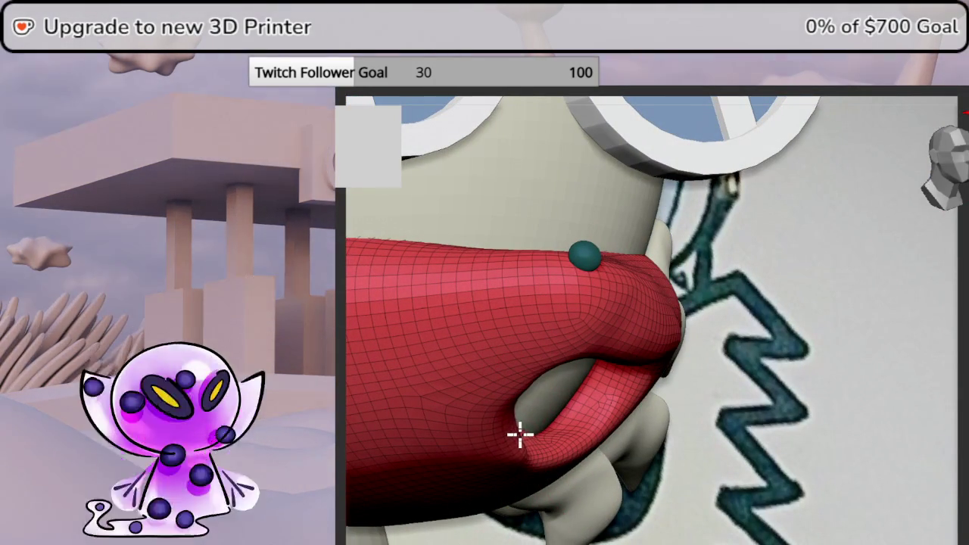
{"action": "mouse_move", "coordinate": [958, 327]}
{"action": "left_mouse_down"}
{"action": "mouse_move", "coordinate": [914, 322]}
{"action": "mouse_move", "coordinate": [924, 288]}
{"action": "mouse_move", "coordinate": [923, 329]}
{"action": "mouse_move", "coordinate": [968, 258]}
{"action": "mouse_move", "coordinate": [954, 162]}
{"action": "mouse_move", "coordinate": [931, 173]}
{"action": "left_mouse_up"}
{"action": "mouse_move", "coordinate": [550, 428]}
{"action": "left_mouse_down"}
{"action": "mouse_move", "coordinate": [677, 385]}
{"action": "mouse_move", "coordinate": [597, 399]}
{"action": "mouse_move", "coordinate": [625, 401]}
{"action": "mouse_move", "coordinate": [650, 347]}
{"action": "left_mouse_up"}
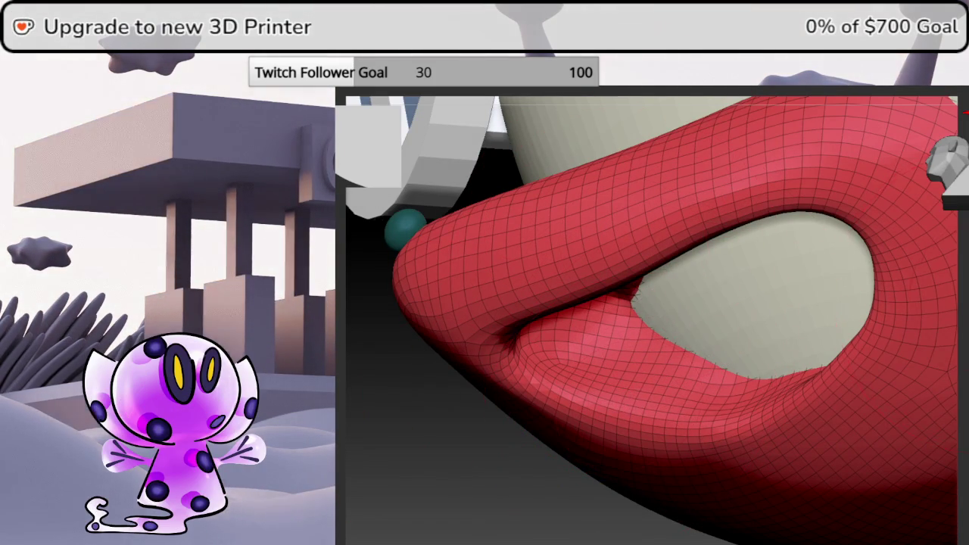
- Orbit to the mouth's inner opening and sculpt dents and creases into the lower lip
{"action": "left_click_drag", "start_coordinate": [803, 288], "coordinate": [576, 250]}
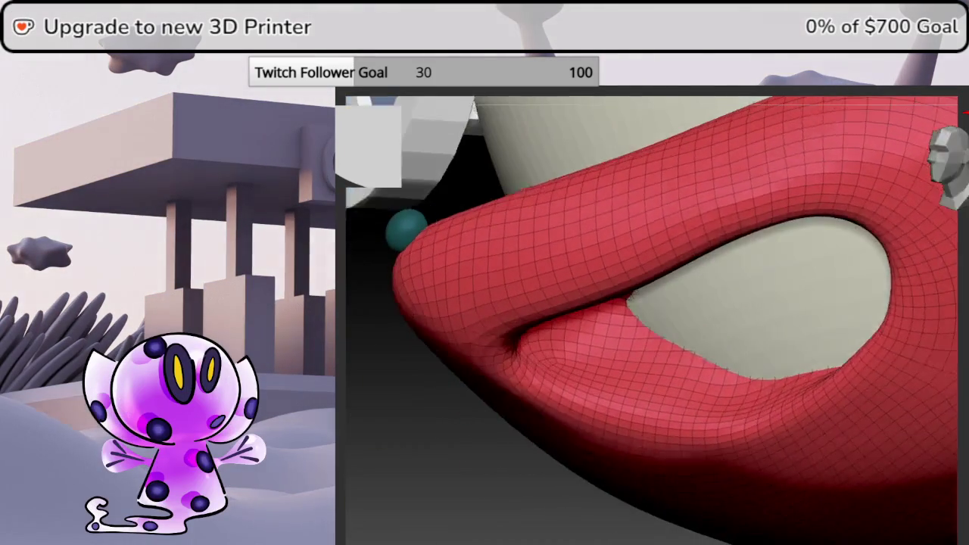
{"action": "left_click_drag", "start_coordinate": [878, 318], "coordinate": [909, 303]}
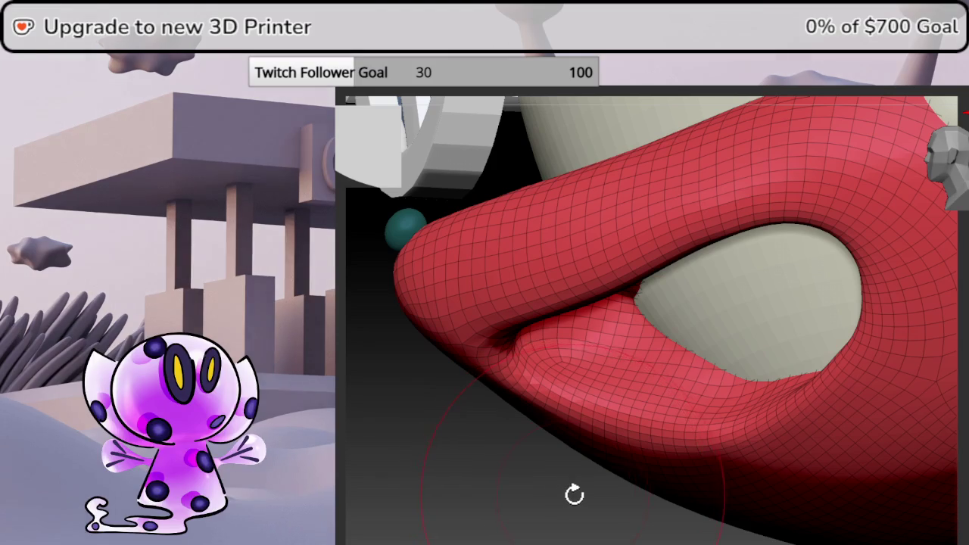
{"action": "mouse_move", "coordinate": [594, 520]}
{"action": "left_mouse_down"}
{"action": "mouse_move", "coordinate": [590, 541]}
{"action": "mouse_move", "coordinate": [960, 181]}
{"action": "left_mouse_up"}
{"action": "left_click_drag", "start_coordinate": [676, 500], "coordinate": [702, 474]}
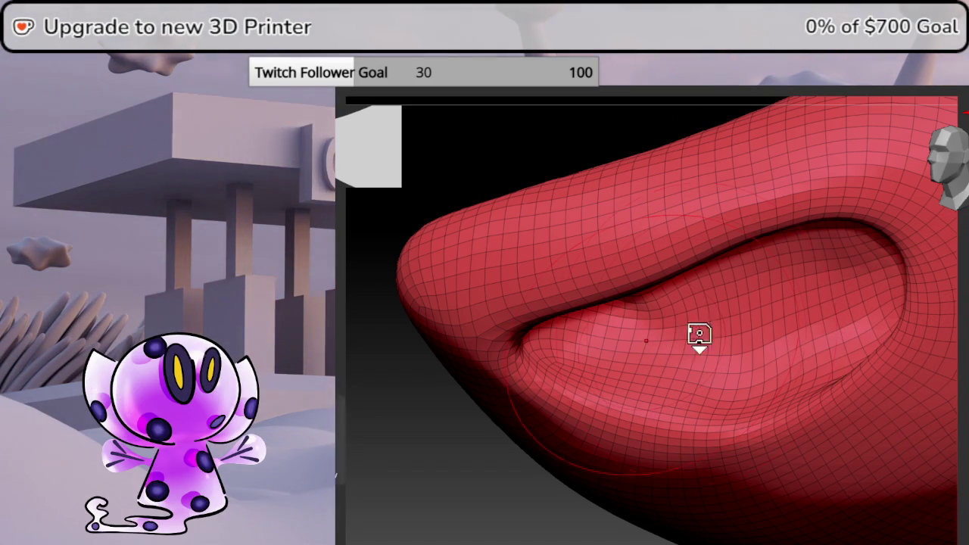
{"action": "key", "text": "space"}
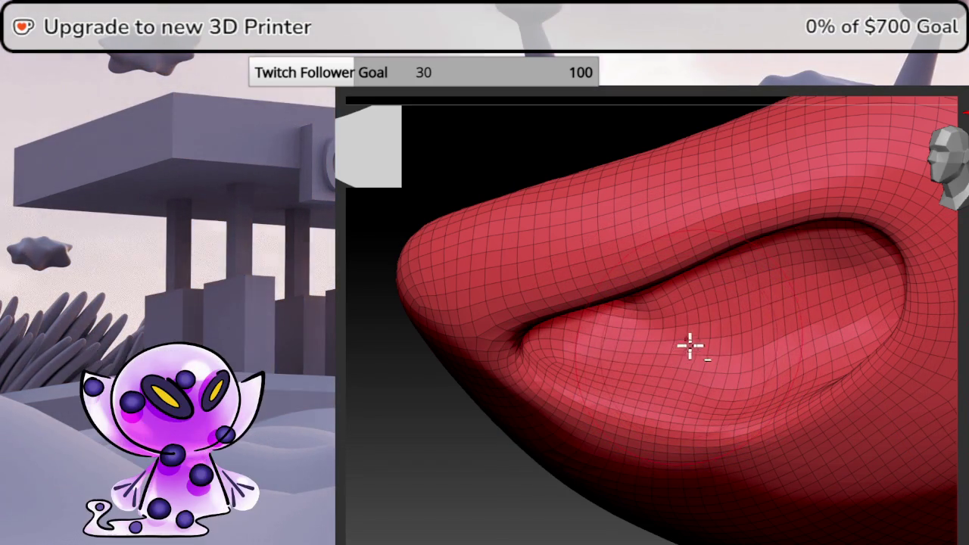
{"action": "mouse_move", "coordinate": [733, 360]}
{"action": "left_mouse_down"}
{"action": "mouse_move", "coordinate": [640, 344]}
{"action": "mouse_move", "coordinate": [708, 360]}
{"action": "left_mouse_up"}
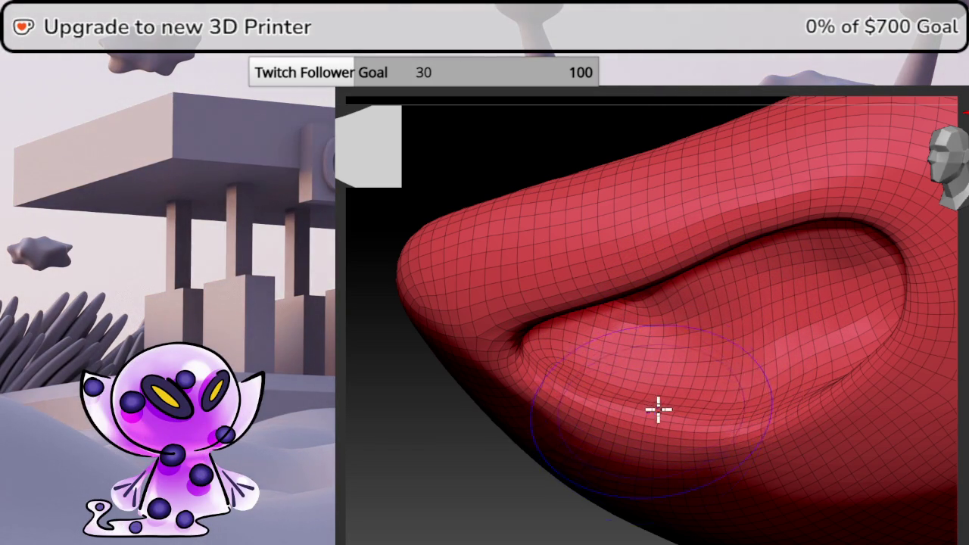
- Refine the crease along the lower lip and inspect it from several angles
{"action": "left_click_drag", "start_coordinate": [956, 342], "coordinate": [956, 424]}
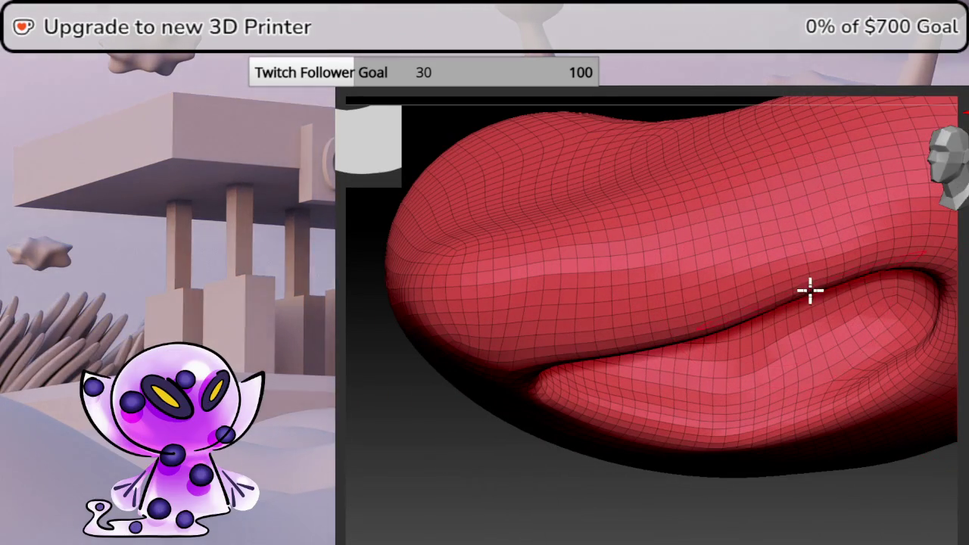
{"action": "key", "text": "space"}
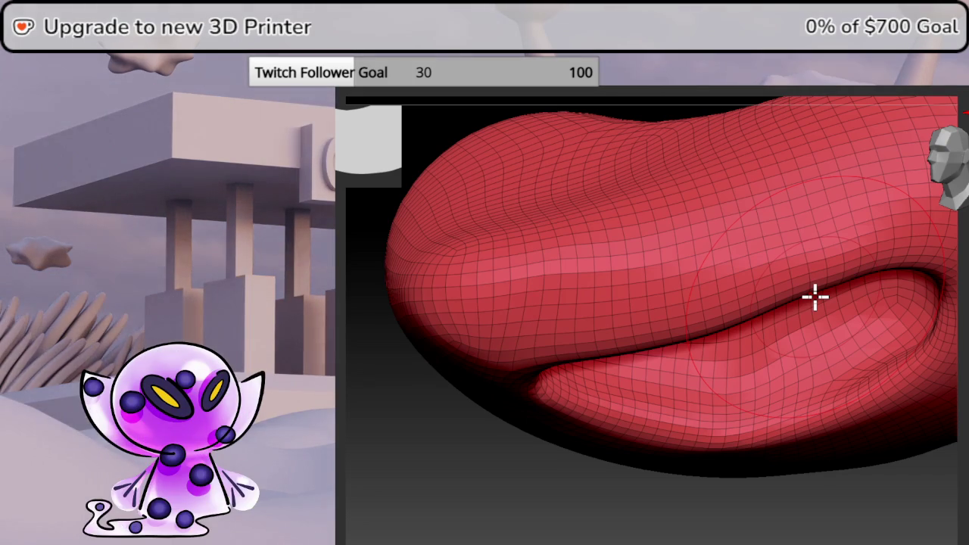
{"action": "mouse_move", "coordinate": [755, 380]}
{"action": "right_mouse_down"}
{"action": "mouse_move", "coordinate": [688, 400]}
{"action": "mouse_move", "coordinate": [705, 387]}
{"action": "right_mouse_up"}
{"action": "left_click_drag", "start_coordinate": [705, 387], "coordinate": [682, 325]}
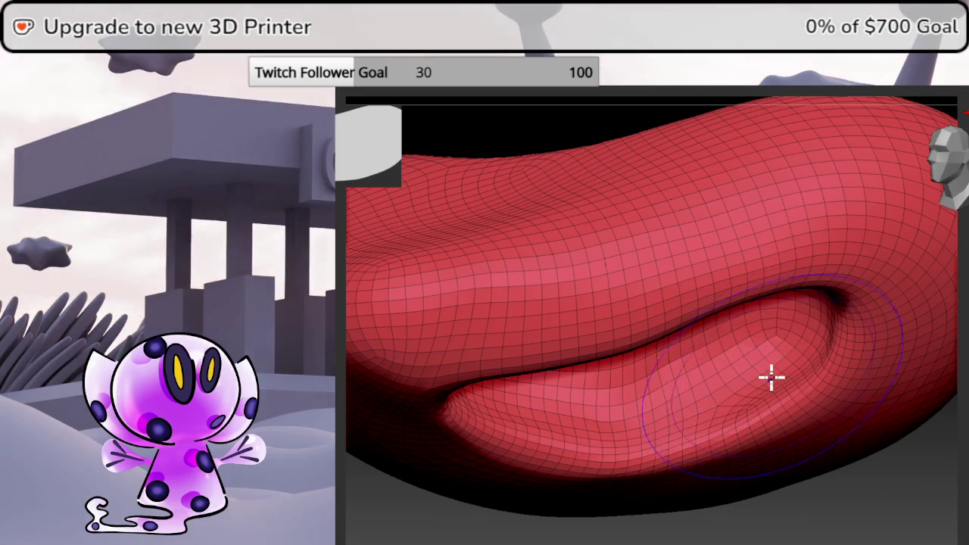
{"action": "right_click_drag", "start_coordinate": [785, 331], "coordinate": [952, 390]}
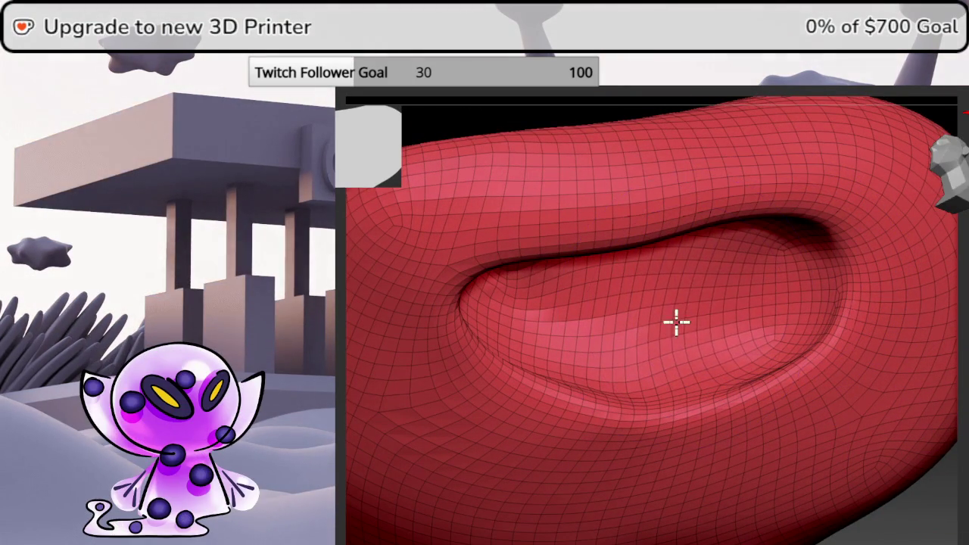
{"action": "right_click_drag", "start_coordinate": [962, 343], "coordinate": [962, 273]}
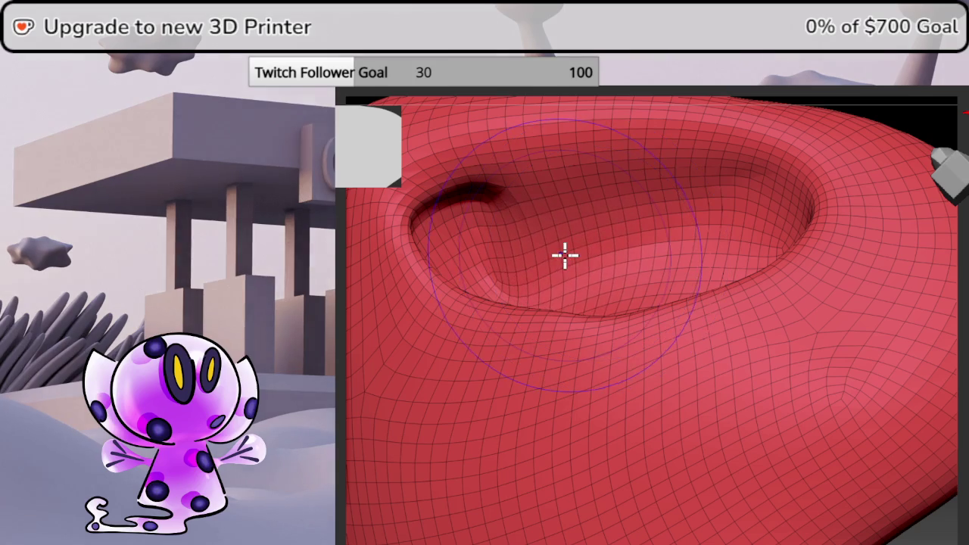
{"action": "right_click_drag", "start_coordinate": [565, 256], "coordinate": [565, 341]}
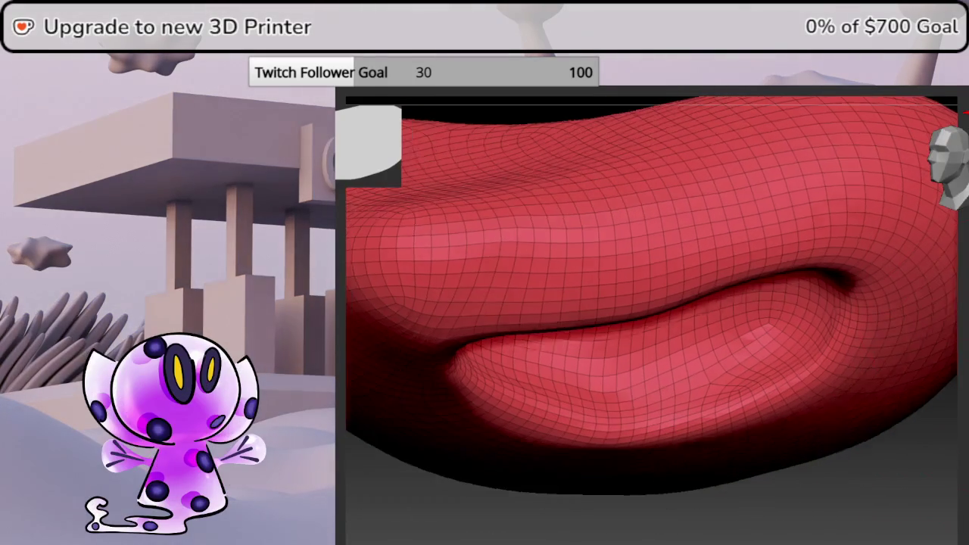
{"action": "mouse_move", "coordinate": [911, 303]}
{"action": "right_mouse_down"}
{"action": "mouse_move", "coordinate": [962, 303]}
{"action": "mouse_move", "coordinate": [667, 289]}
{"action": "right_mouse_up"}
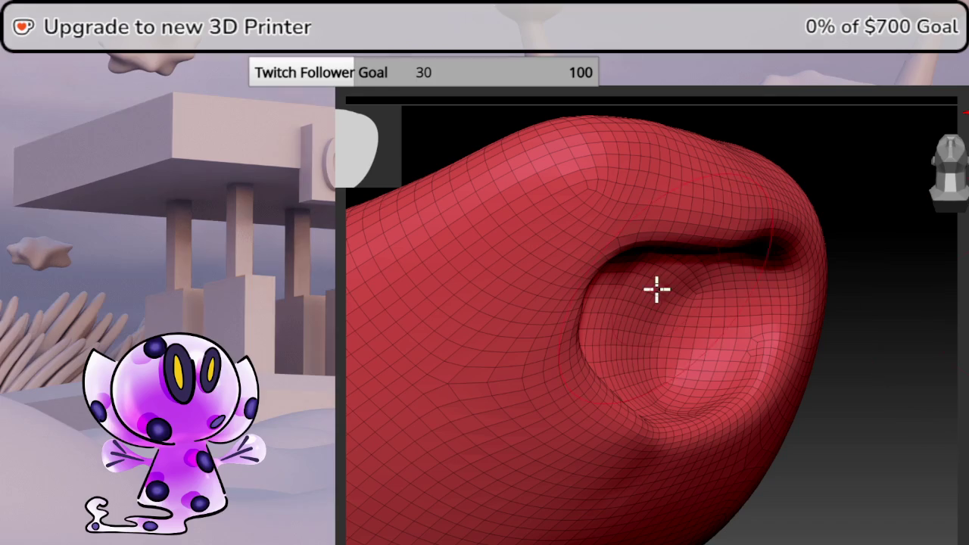
{"action": "mouse_move", "coordinate": [966, 334]}
{"action": "right_mouse_down"}
{"action": "mouse_move", "coordinate": [931, 340]}
{"action": "mouse_move", "coordinate": [968, 334]}
{"action": "mouse_move", "coordinate": [962, 356]}
{"action": "mouse_move", "coordinate": [966, 311]}
{"action": "right_mouse_up"}
{"action": "mouse_move", "coordinate": [644, 292]}
{"action": "right_mouse_down"}
{"action": "mouse_move", "coordinate": [790, 294]}
{"action": "mouse_move", "coordinate": [764, 281]}
{"action": "mouse_move", "coordinate": [890, 186]}
{"action": "mouse_move", "coordinate": [935, 169]}
{"action": "mouse_move", "coordinate": [923, 174]}
{"action": "right_mouse_up"}
{"action": "right_click_drag", "start_coordinate": [760, 374], "coordinate": [725, 297], "text": "alt"}
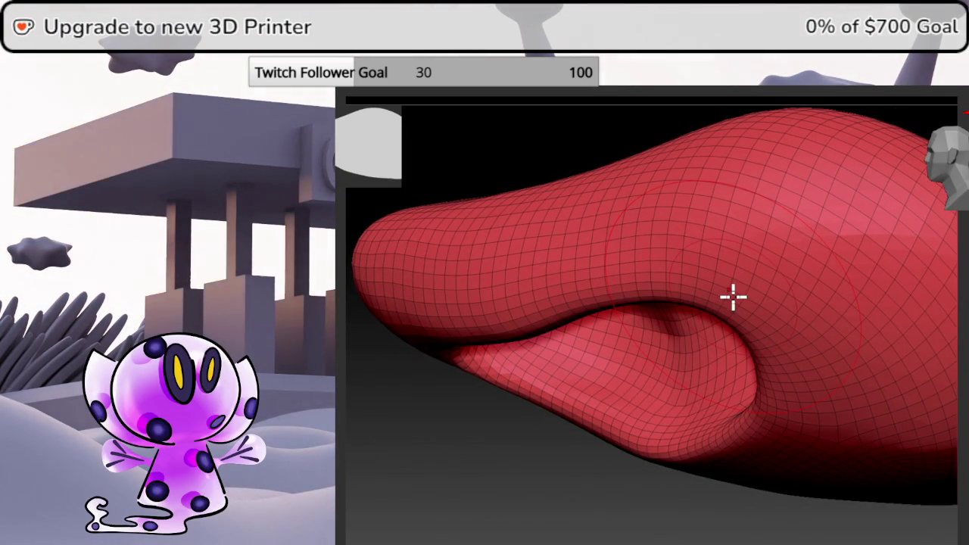
{"action": "mouse_move", "coordinate": [768, 520]}
{"action": "right_mouse_down"}
{"action": "mouse_move", "coordinate": [798, 495]}
{"action": "mouse_move", "coordinate": [781, 522]}
{"action": "right_mouse_up"}
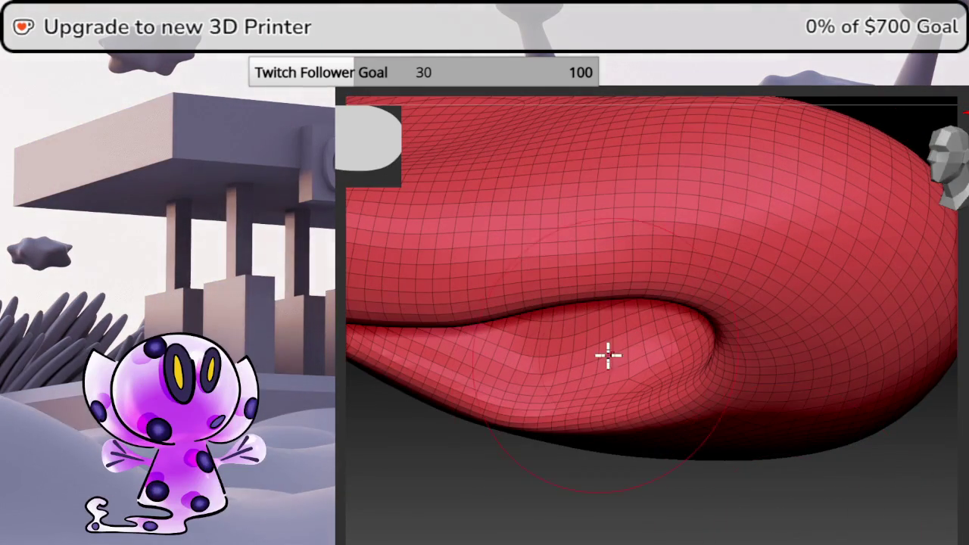
{"action": "mouse_move", "coordinate": [726, 490]}
{"action": "right_mouse_down"}
{"action": "mouse_move", "coordinate": [742, 465]}
{"action": "mouse_move", "coordinate": [779, 452]}
{"action": "mouse_move", "coordinate": [741, 449]}
{"action": "mouse_move", "coordinate": [740, 472]}
{"action": "mouse_move", "coordinate": [747, 464]}
{"action": "mouse_move", "coordinate": [751, 476]}
{"action": "right_mouse_up"}
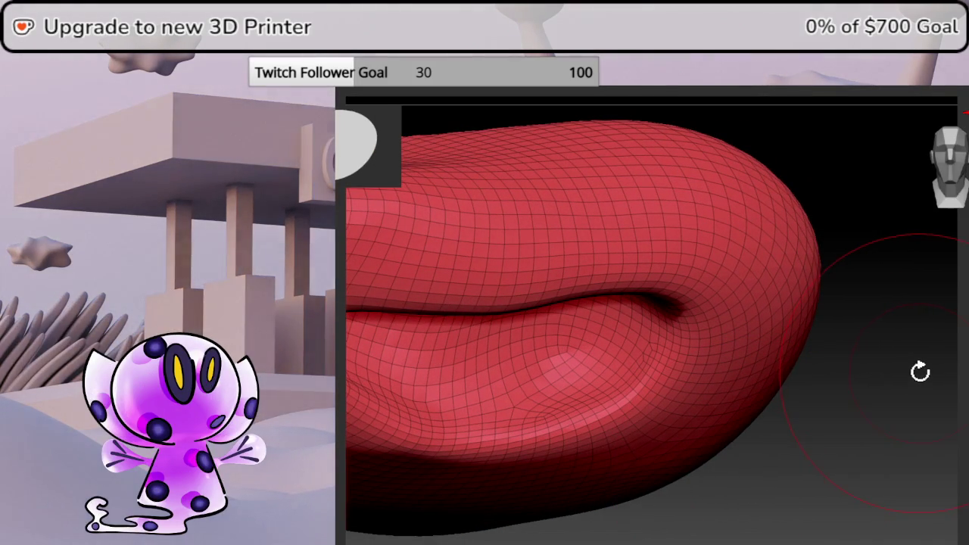
{"action": "right_click_drag", "start_coordinate": [917, 368], "coordinate": [909, 357]}
{"action": "mouse_move", "coordinate": [789, 342]}
{"action": "right_mouse_down"}
{"action": "mouse_move", "coordinate": [898, 357]}
{"action": "mouse_move", "coordinate": [689, 364]}
{"action": "mouse_move", "coordinate": [768, 129]}
{"action": "right_mouse_up"}
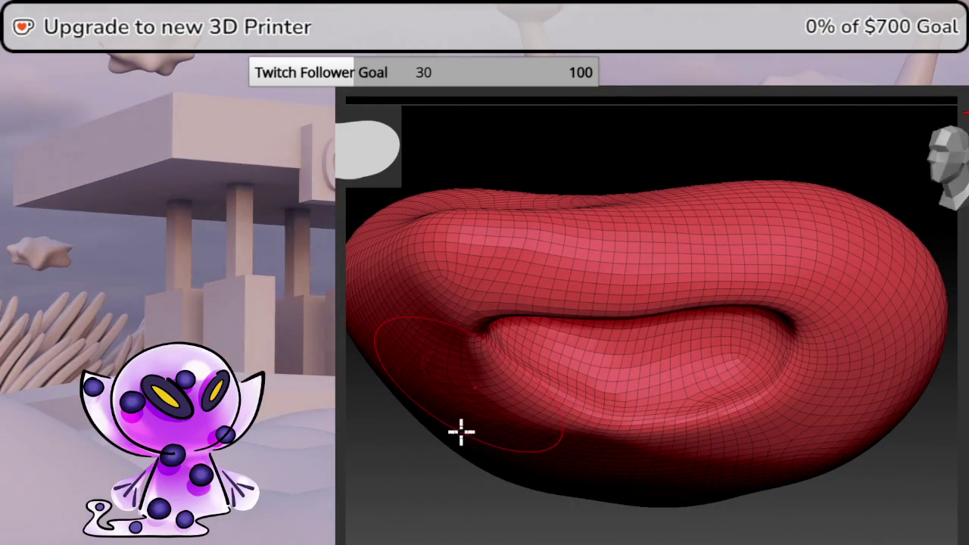
{"action": "mouse_move", "coordinate": [710, 441]}
{"action": "right_mouse_down"}
{"action": "mouse_move", "coordinate": [757, 423]}
{"action": "mouse_move", "coordinate": [742, 372]}
{"action": "mouse_move", "coordinate": [779, 374]}
{"action": "right_mouse_up"}
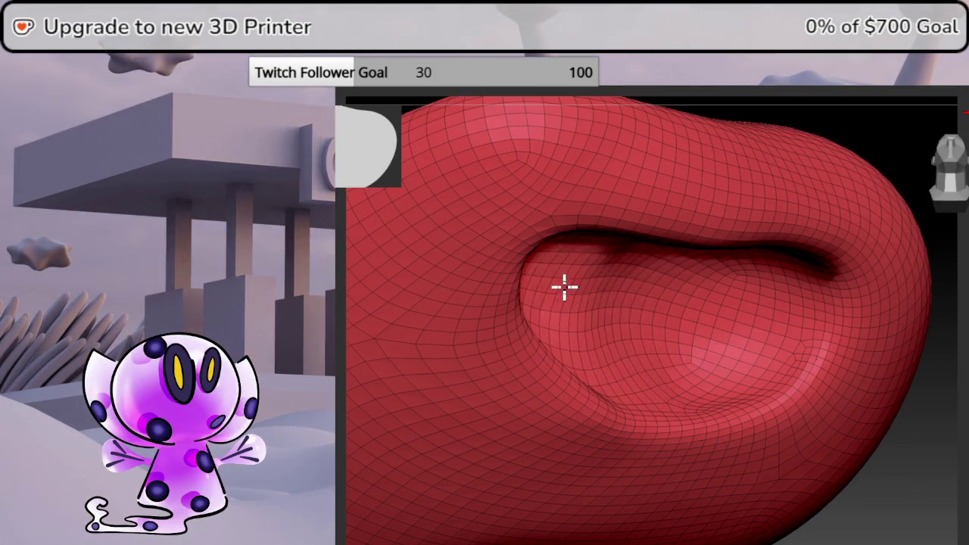
{"action": "right_click_drag", "start_coordinate": [939, 379], "coordinate": [945, 376]}
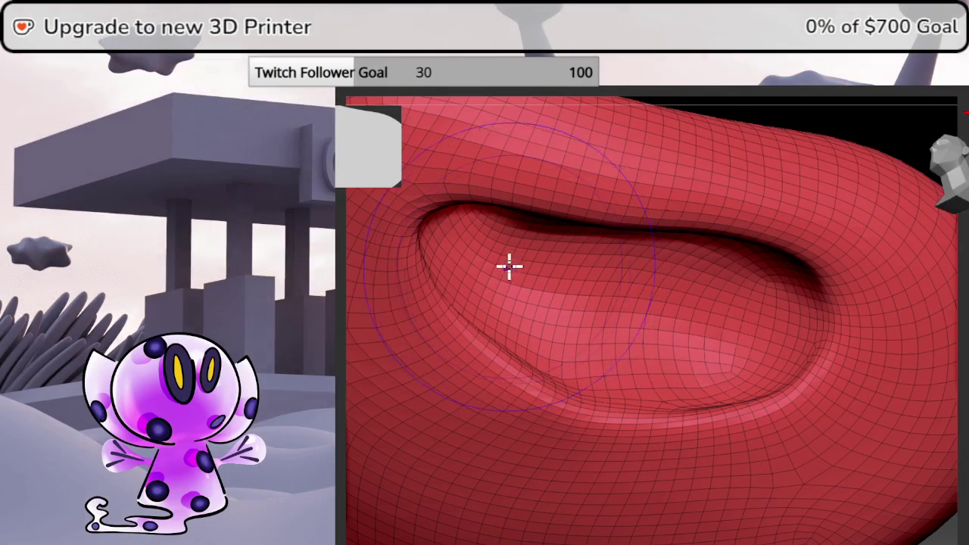
{"action": "right_click_drag", "start_coordinate": [960, 354], "coordinate": [962, 318]}
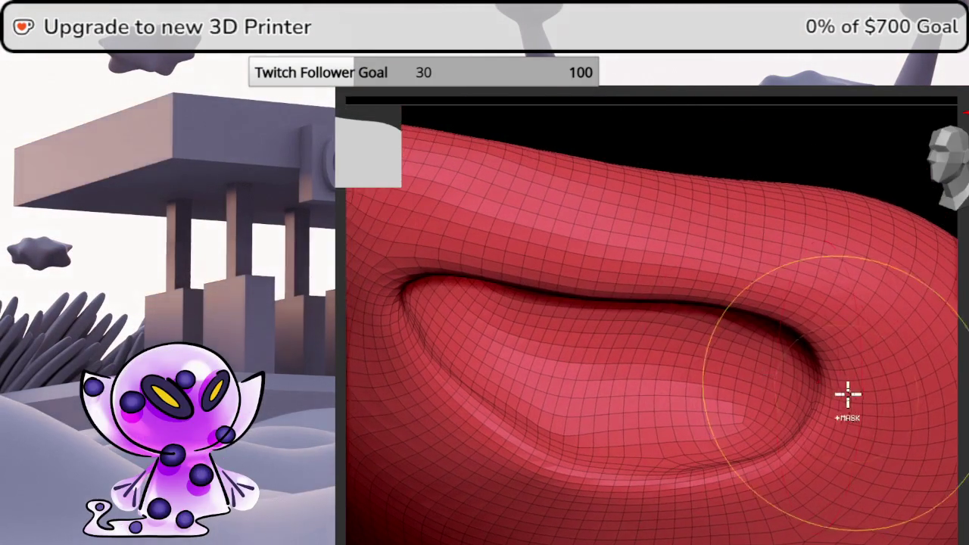
{"action": "mouse_move", "coordinate": [848, 394]}
{"action": "right_mouse_down", "text": "alt"}
{"action": "mouse_move", "coordinate": [761, 400]}
{"action": "mouse_move", "coordinate": [846, 350]}
{"action": "mouse_move", "coordinate": [871, 377]}
{"action": "mouse_move", "coordinate": [869, 391]}
{"action": "right_mouse_up", "text": "alt"}
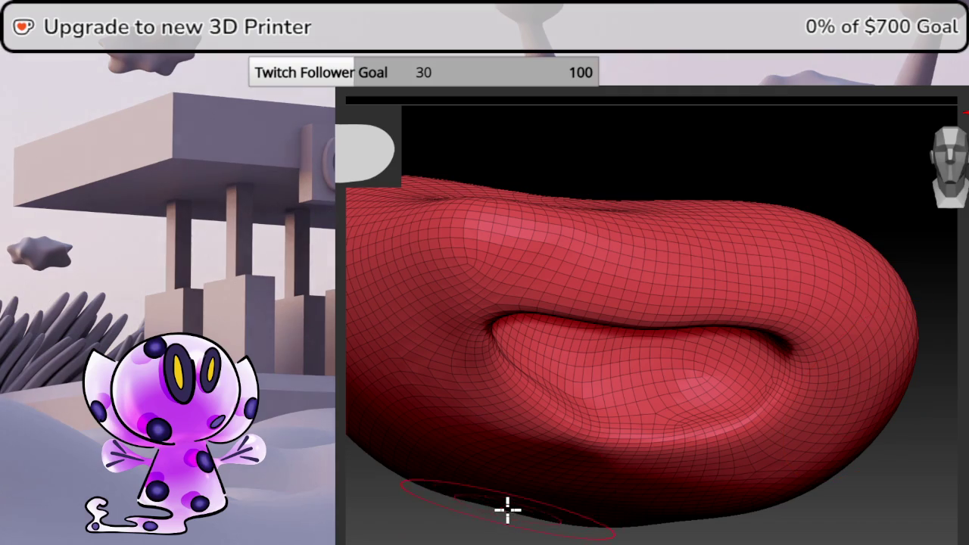
{"action": "left_click_drag", "start_coordinate": [507, 518], "coordinate": [651, 498]}
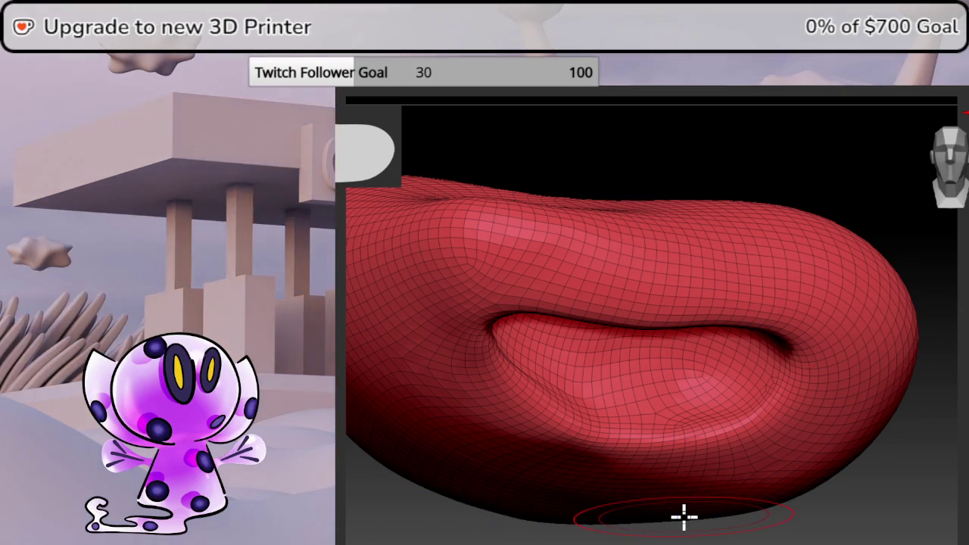
{"action": "mouse_move", "coordinate": [948, 441]}
{"action": "left_mouse_down"}
{"action": "mouse_move", "coordinate": [956, 450]}
{"action": "mouse_move", "coordinate": [965, 420]}
{"action": "left_mouse_up"}
{"action": "mouse_move", "coordinate": [928, 371]}
{"action": "left_mouse_down"}
{"action": "mouse_move", "coordinate": [813, 428]}
{"action": "mouse_move", "coordinate": [774, 268]}
{"action": "left_mouse_up"}
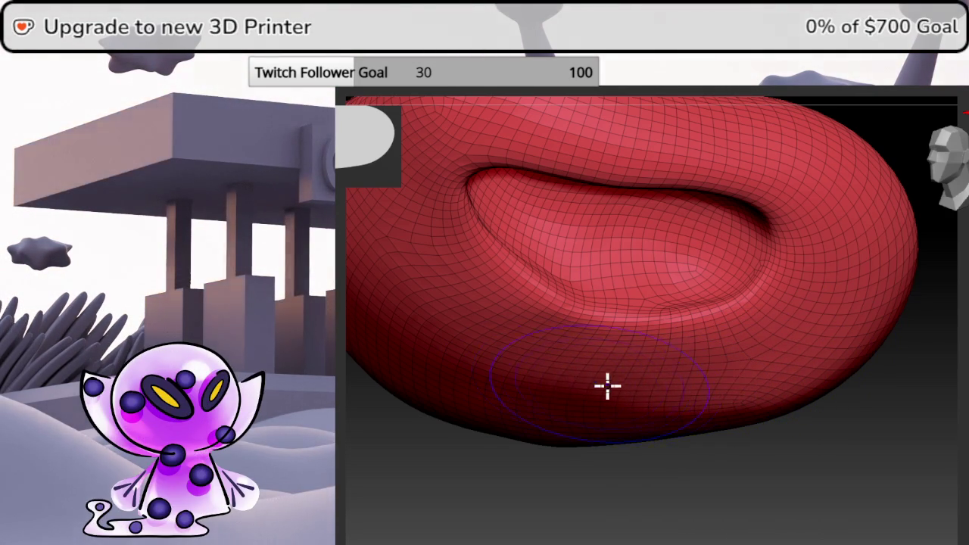
- Orbit and frame the lip piece to examine its left end and underside
{"action": "mouse_move", "coordinate": [782, 358]}
{"action": "right_mouse_down"}
{"action": "mouse_move", "coordinate": [686, 385]}
{"action": "mouse_move", "coordinate": [669, 353]}
{"action": "mouse_move", "coordinate": [728, 386]}
{"action": "right_mouse_up"}
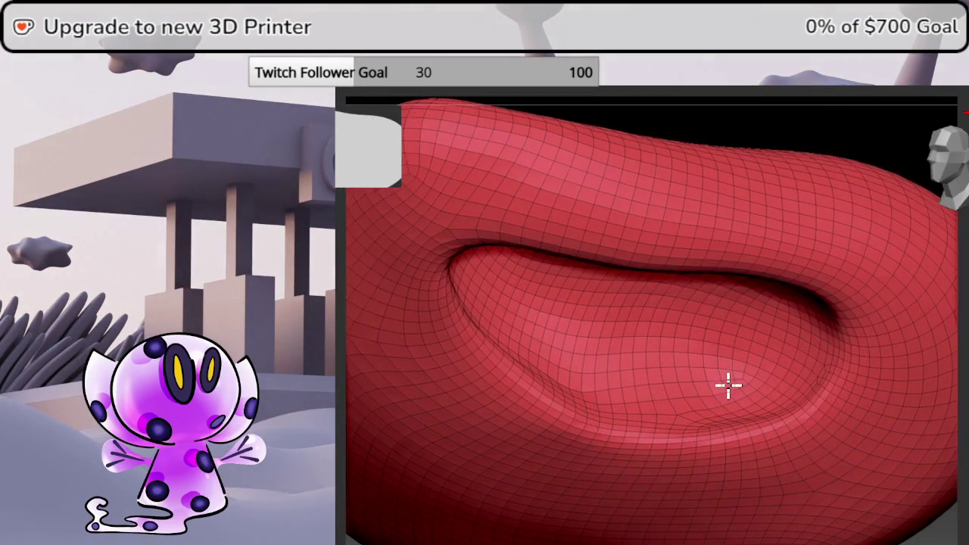
{"action": "right_click_drag", "start_coordinate": [723, 312], "coordinate": [766, 367], "text": "alt"}
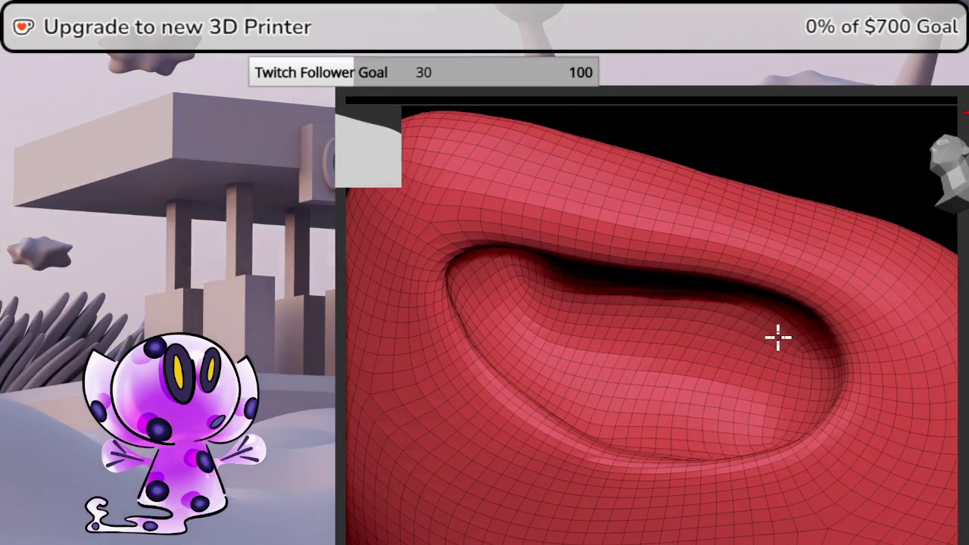
{"action": "mouse_move", "coordinate": [805, 149]}
{"action": "right_mouse_down"}
{"action": "mouse_move", "coordinate": [831, 124]}
{"action": "mouse_move", "coordinate": [815, 133]}
{"action": "mouse_move", "coordinate": [826, 210]}
{"action": "mouse_move", "coordinate": [844, 227]}
{"action": "mouse_move", "coordinate": [828, 197]}
{"action": "mouse_move", "coordinate": [714, 389]}
{"action": "mouse_move", "coordinate": [700, 341]}
{"action": "mouse_move", "coordinate": [711, 386]}
{"action": "mouse_move", "coordinate": [704, 356]}
{"action": "right_mouse_up"}
{"action": "mouse_move", "coordinate": [745, 298]}
{"action": "right_mouse_down"}
{"action": "mouse_move", "coordinate": [742, 265]}
{"action": "mouse_move", "coordinate": [964, 351]}
{"action": "right_mouse_up"}
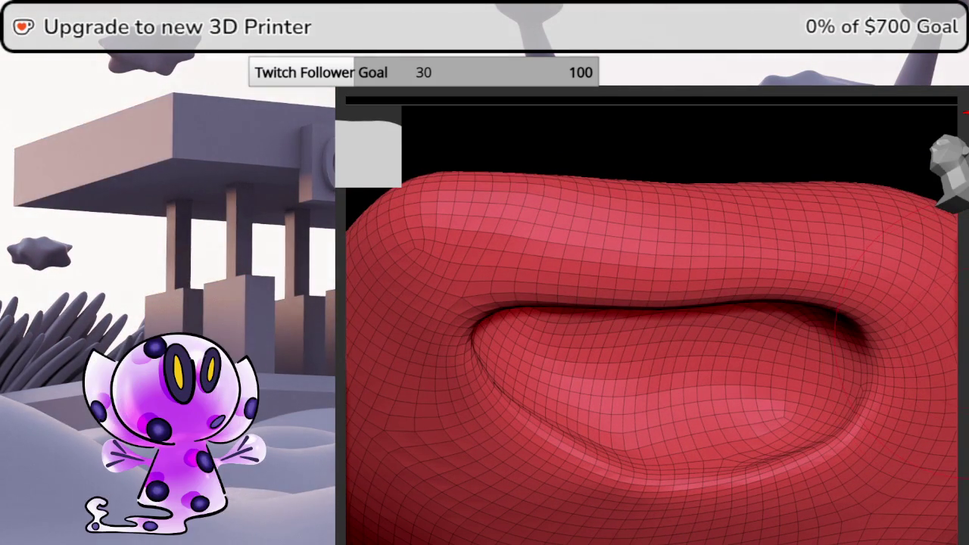
{"action": "mouse_move", "coordinate": [796, 392]}
{"action": "right_mouse_down"}
{"action": "mouse_move", "coordinate": [803, 340]}
{"action": "mouse_move", "coordinate": [797, 350]}
{"action": "mouse_move", "coordinate": [843, 363]}
{"action": "right_mouse_up"}
{"action": "mouse_move", "coordinate": [779, 373]}
{"action": "right_mouse_down", "text": "ctrl"}
{"action": "mouse_move", "coordinate": [868, 361]}
{"action": "mouse_move", "coordinate": [826, 369]}
{"action": "mouse_move", "coordinate": [825, 340]}
{"action": "mouse_move", "coordinate": [840, 351]}
{"action": "right_mouse_up", "text": "ctrl"}
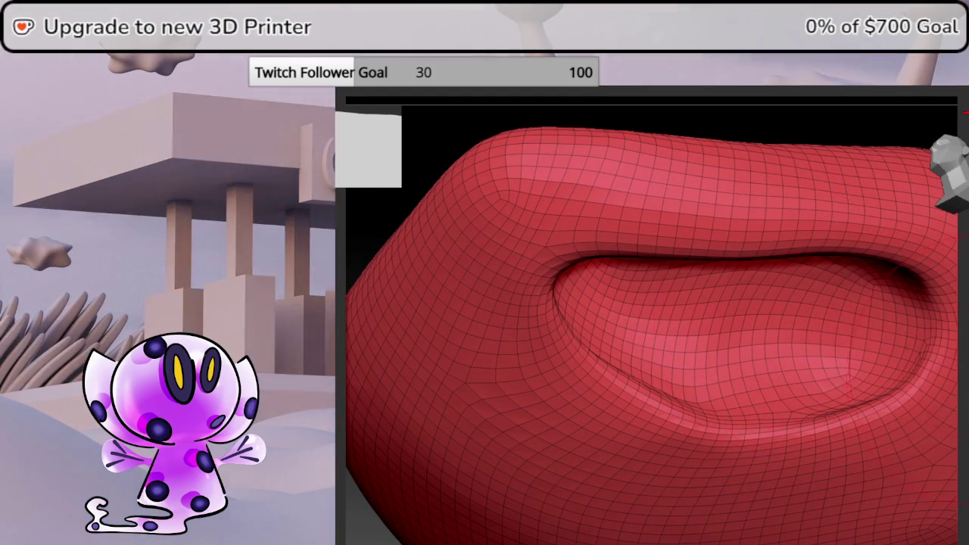
{"action": "right_click_drag", "start_coordinate": [786, 319], "coordinate": [792, 307]}
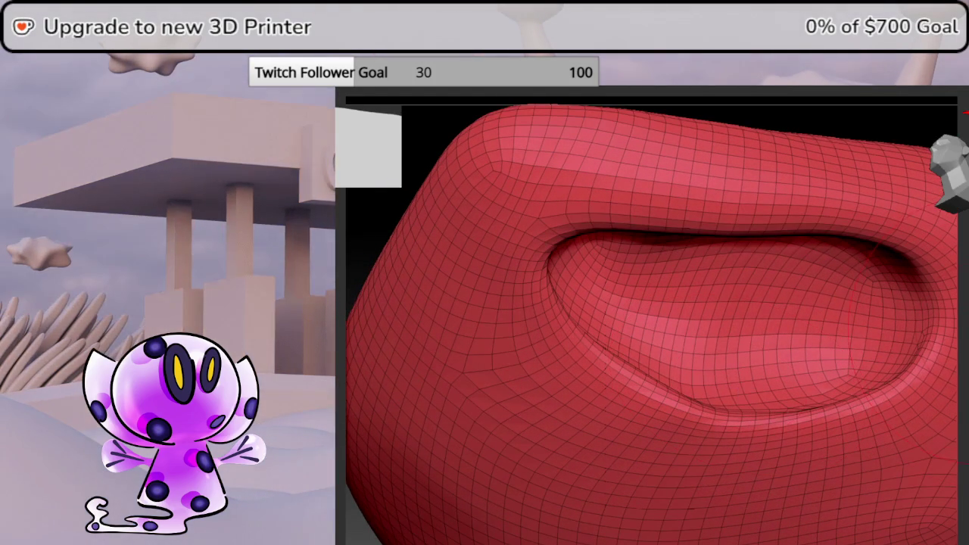
- Turn the lip to its side profile and pull the lower lip's left tip inward with Move
{"action": "right_click_drag", "start_coordinate": [833, 333], "coordinate": [859, 371]}
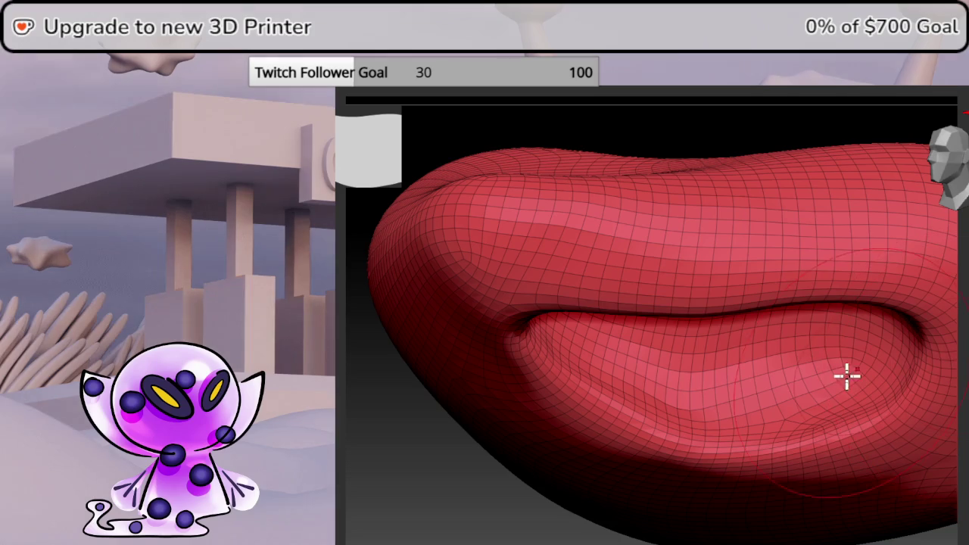
{"action": "mouse_move", "coordinate": [800, 340]}
{"action": "right_mouse_down"}
{"action": "mouse_move", "coordinate": [699, 396]}
{"action": "mouse_move", "coordinate": [727, 379]}
{"action": "mouse_move", "coordinate": [736, 394]}
{"action": "right_mouse_up"}
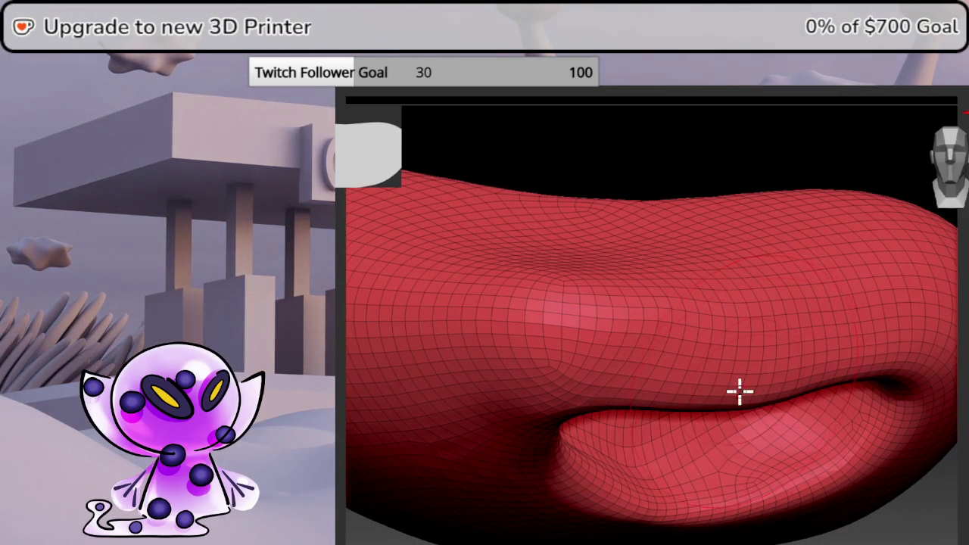
{"action": "right_click_drag", "start_coordinate": [902, 190], "coordinate": [927, 179]}
{"action": "mouse_move", "coordinate": [784, 328]}
{"action": "right_mouse_down"}
{"action": "mouse_move", "coordinate": [748, 325]}
{"action": "mouse_move", "coordinate": [770, 326]}
{"action": "right_mouse_up"}
{"action": "mouse_move", "coordinate": [789, 366]}
{"action": "right_mouse_down"}
{"action": "mouse_move", "coordinate": [790, 384]}
{"action": "mouse_move", "coordinate": [762, 381]}
{"action": "mouse_move", "coordinate": [902, 349]}
{"action": "mouse_move", "coordinate": [928, 202]}
{"action": "mouse_move", "coordinate": [960, 173]}
{"action": "right_mouse_up"}
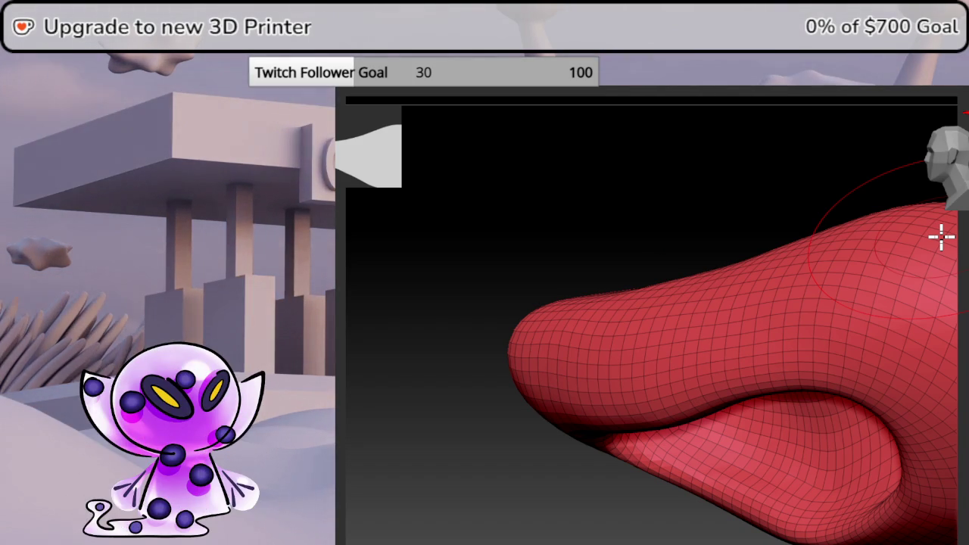
{"action": "mouse_move", "coordinate": [759, 311]}
{"action": "right_mouse_down"}
{"action": "mouse_move", "coordinate": [734, 280]}
{"action": "mouse_move", "coordinate": [683, 279]}
{"action": "mouse_move", "coordinate": [651, 340]}
{"action": "mouse_move", "coordinate": [688, 400]}
{"action": "mouse_move", "coordinate": [674, 375]}
{"action": "right_mouse_up"}
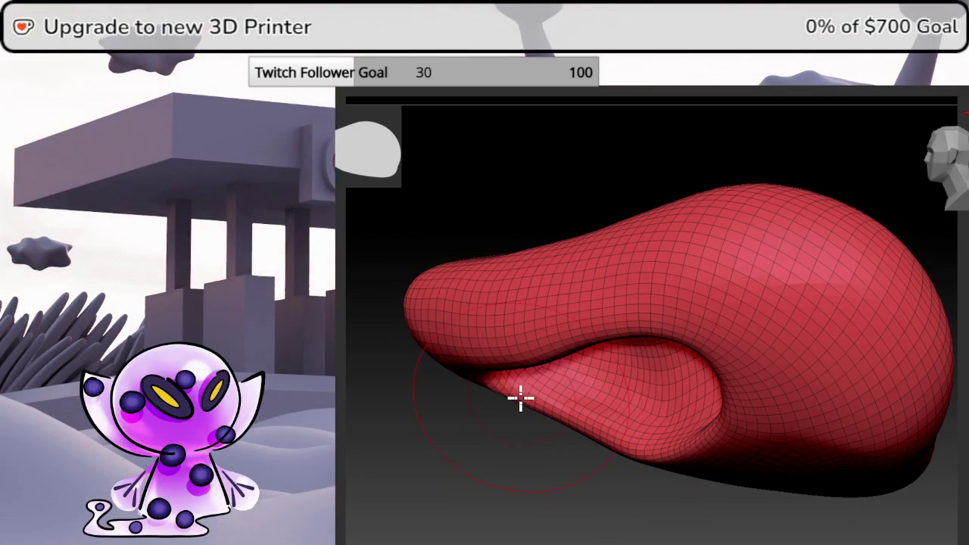
{"action": "left_click_drag", "start_coordinate": [527, 390], "coordinate": [539, 355]}
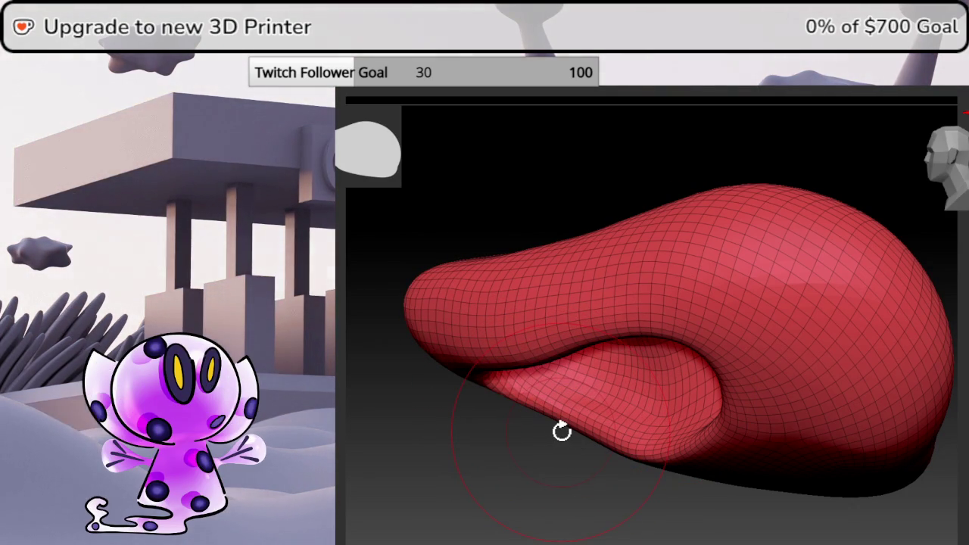
- Turn off PolyF and review the smooth grey lip piece from the side
{"action": "left_click", "coordinate": [966, 284]}
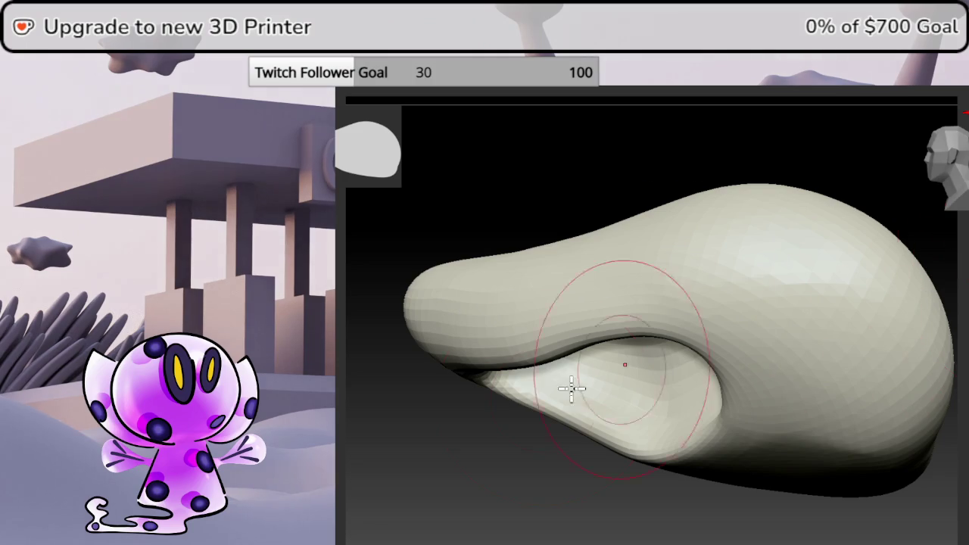
{"action": "right_click_drag", "start_coordinate": [628, 239], "coordinate": [752, 243]}
{"action": "mouse_move", "coordinate": [963, 186]}
{"action": "right_mouse_down"}
{"action": "mouse_move", "coordinate": [704, 281]}
{"action": "mouse_move", "coordinate": [829, 288]}
{"action": "right_mouse_up"}
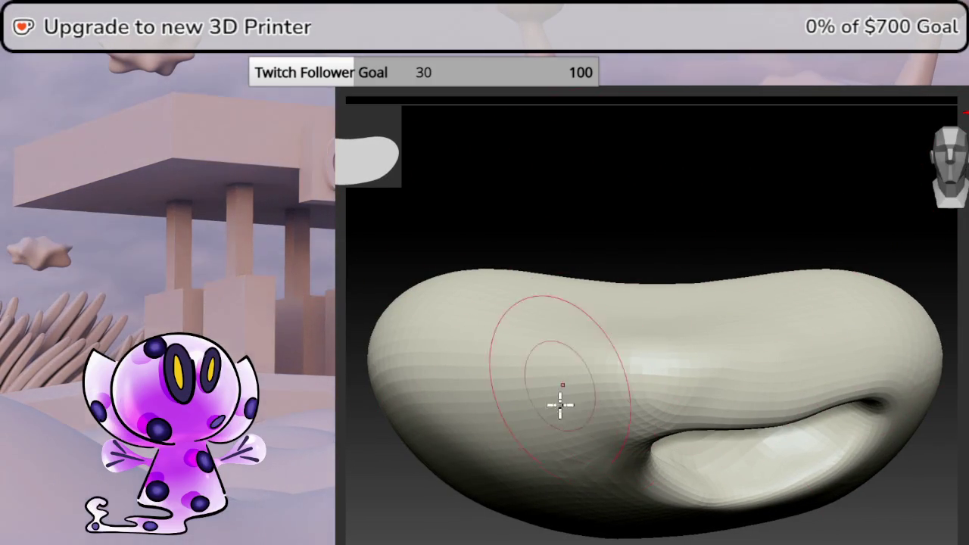
{"action": "mouse_move", "coordinate": [776, 231]}
{"action": "right_mouse_down"}
{"action": "mouse_move", "coordinate": [823, 331]}
{"action": "mouse_move", "coordinate": [735, 375]}
{"action": "right_mouse_up"}
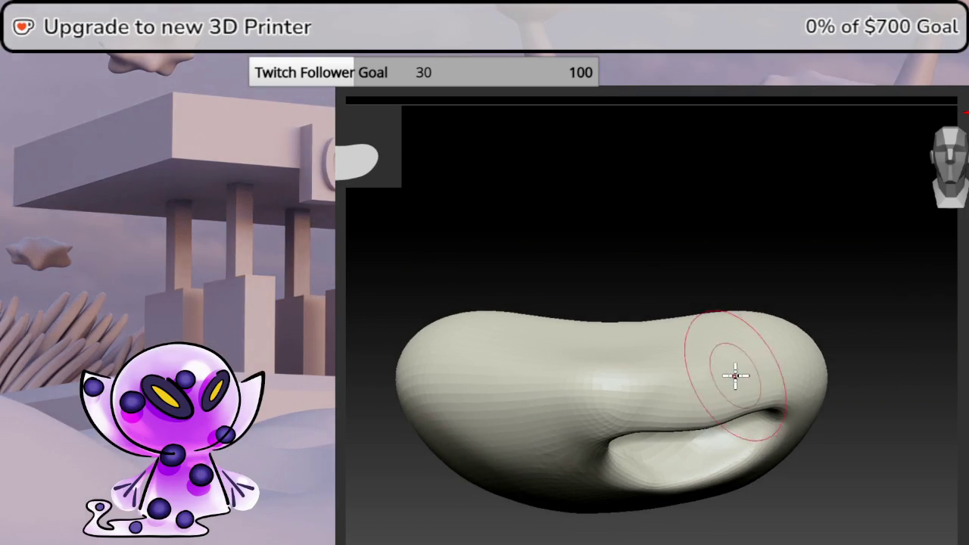
{"action": "mouse_move", "coordinate": [701, 427]}
{"action": "right_mouse_down", "text": "alt"}
{"action": "mouse_move", "coordinate": [768, 405]}
{"action": "mouse_move", "coordinate": [724, 402]}
{"action": "right_mouse_up", "text": "alt"}
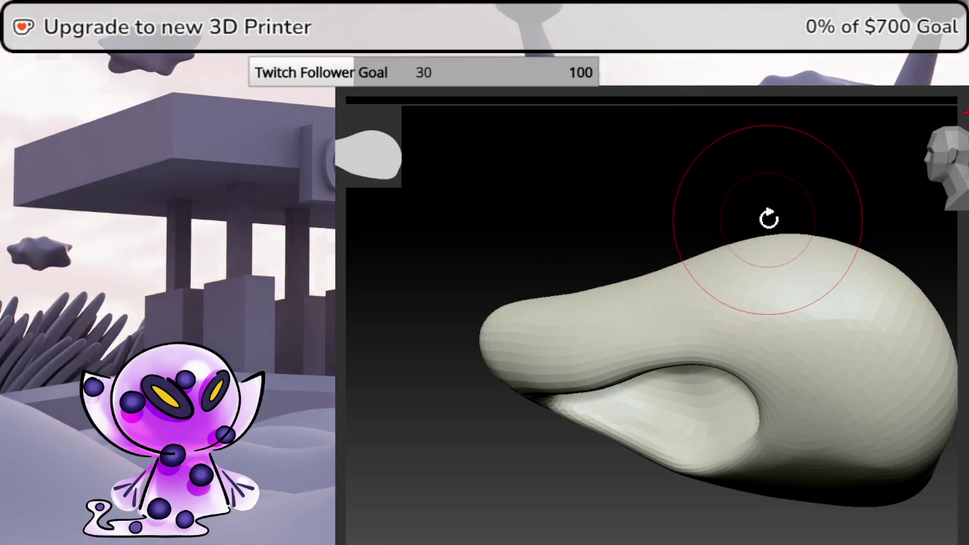
{"action": "right_click_drag", "start_coordinate": [798, 234], "coordinate": [763, 254], "text": "alt"}
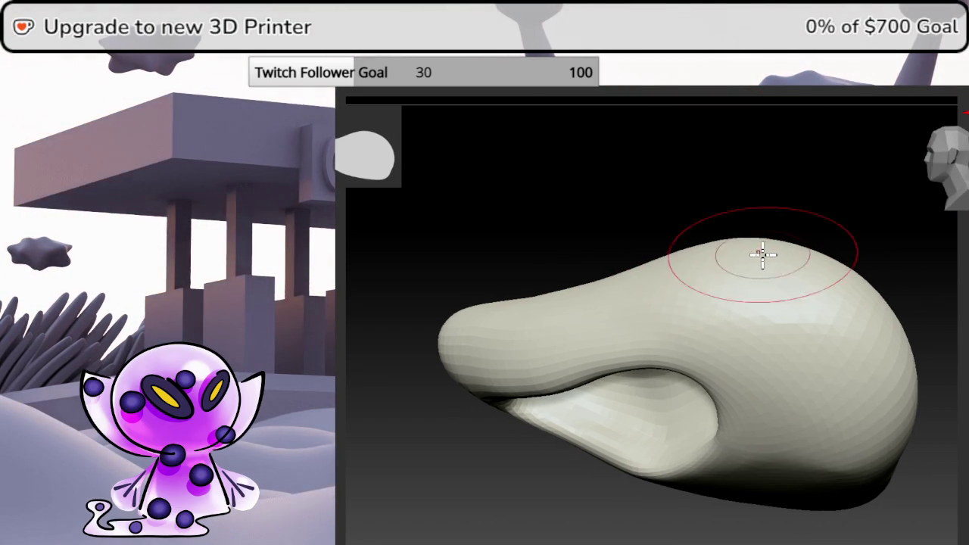
{"action": "right_click_drag", "start_coordinate": [873, 257], "coordinate": [806, 230], "text": "alt"}
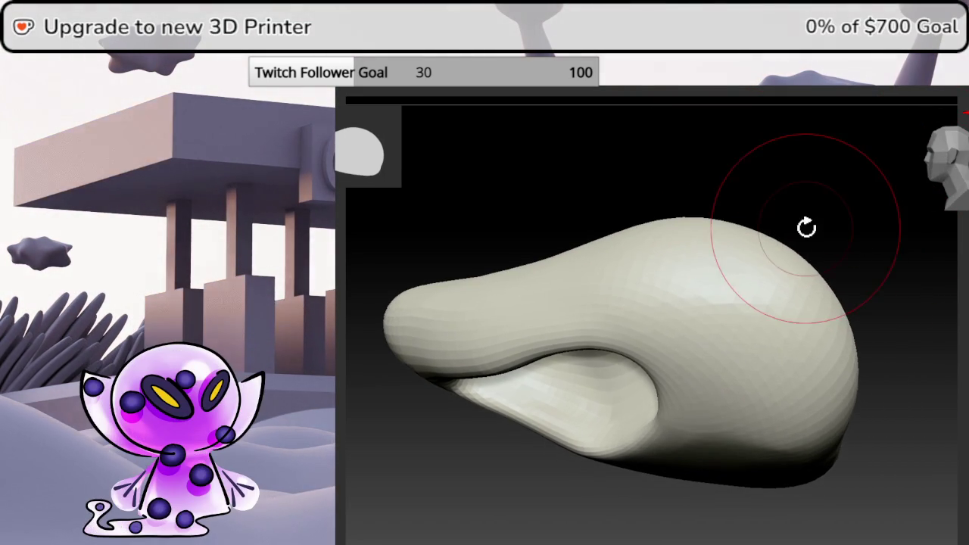
{"action": "mouse_move", "coordinate": [637, 334]}
{"action": "right_mouse_down", "text": "alt"}
{"action": "mouse_move", "coordinate": [662, 329]}
{"action": "mouse_move", "coordinate": [652, 327]}
{"action": "right_mouse_up", "text": "alt"}
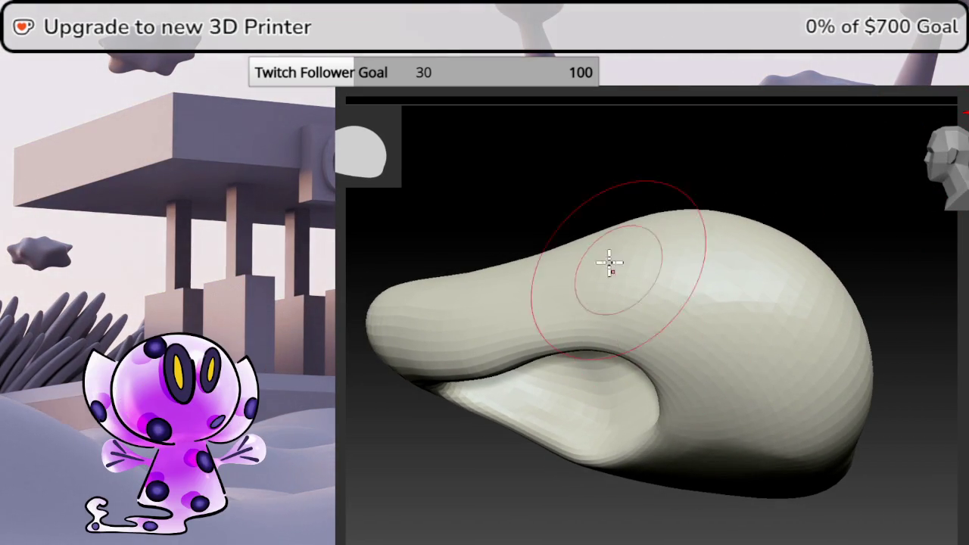
- Orbit around the whole lip piece, then reveal the hidden body and spike pieces again
{"action": "right_click_drag", "start_coordinate": [584, 288], "coordinate": [629, 273], "text": "alt"}
{"action": "mouse_move", "coordinate": [661, 301]}
{"action": "right_mouse_down", "text": "alt"}
{"action": "mouse_move", "coordinate": [655, 311]}
{"action": "mouse_move", "coordinate": [717, 348]}
{"action": "right_mouse_up", "text": "alt"}
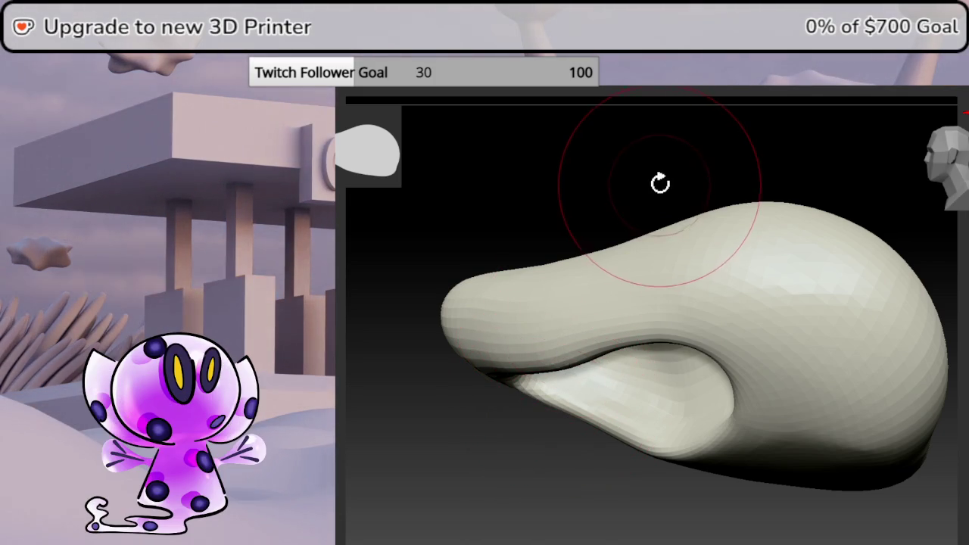
{"action": "mouse_move", "coordinate": [657, 173]}
{"action": "left_mouse_down"}
{"action": "mouse_move", "coordinate": [687, 156]}
{"action": "mouse_move", "coordinate": [701, 184]}
{"action": "mouse_move", "coordinate": [720, 171]}
{"action": "mouse_move", "coordinate": [666, 167]}
{"action": "mouse_move", "coordinate": [959, 155]}
{"action": "left_mouse_up"}
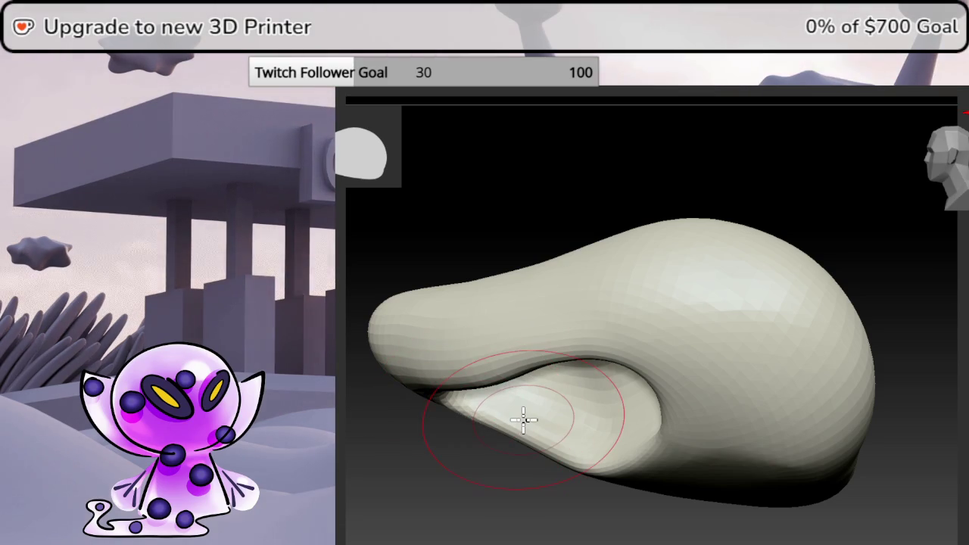
{"action": "mouse_move", "coordinate": [523, 417]}
{"action": "right_mouse_down", "text": "alt"}
{"action": "mouse_move", "coordinate": [611, 379]}
{"action": "mouse_move", "coordinate": [708, 376]}
{"action": "mouse_move", "coordinate": [686, 386]}
{"action": "right_mouse_up", "text": "alt"}
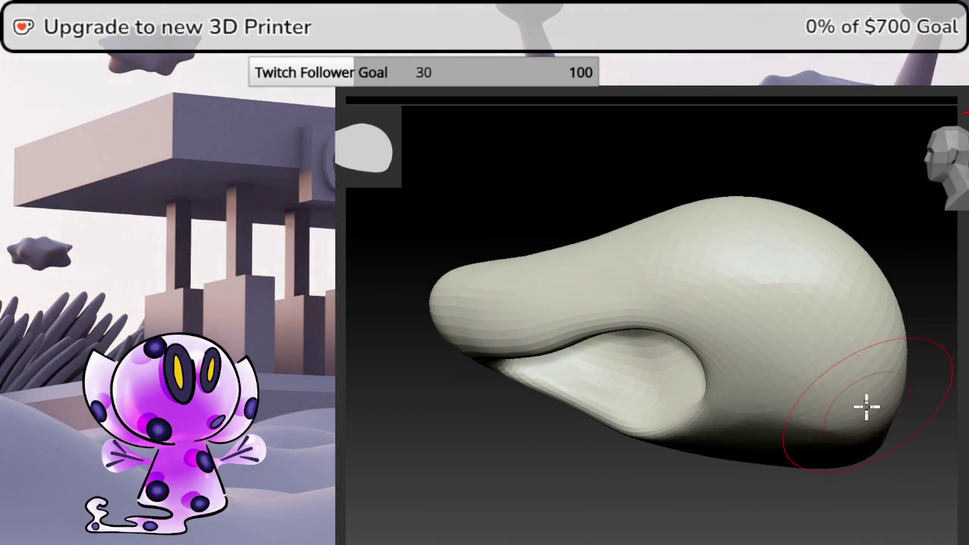
{"action": "left_click_drag", "start_coordinate": [954, 337], "coordinate": [908, 162]}
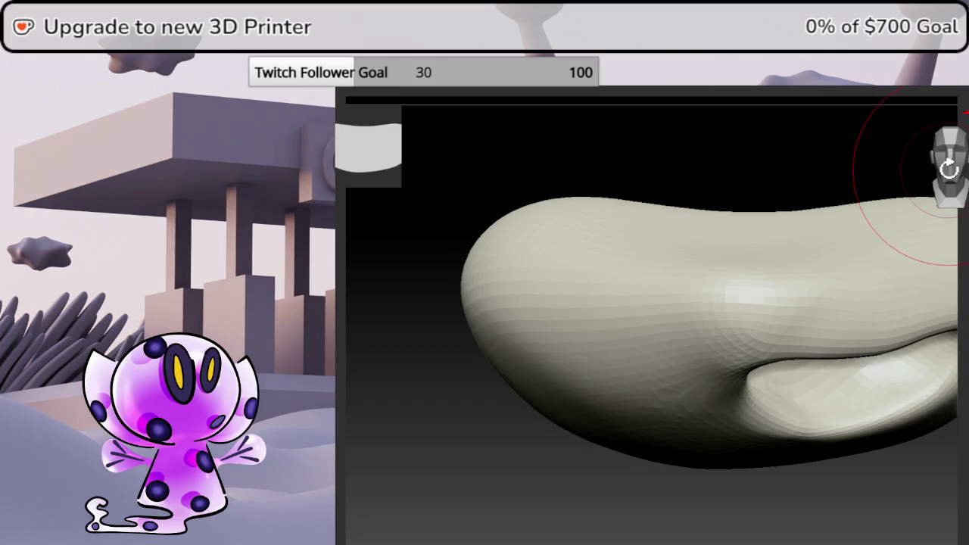
{"action": "right_click_drag", "start_coordinate": [828, 347], "coordinate": [703, 359], "text": "alt"}
{"action": "right_click_drag", "start_coordinate": [763, 362], "coordinate": [720, 372]}
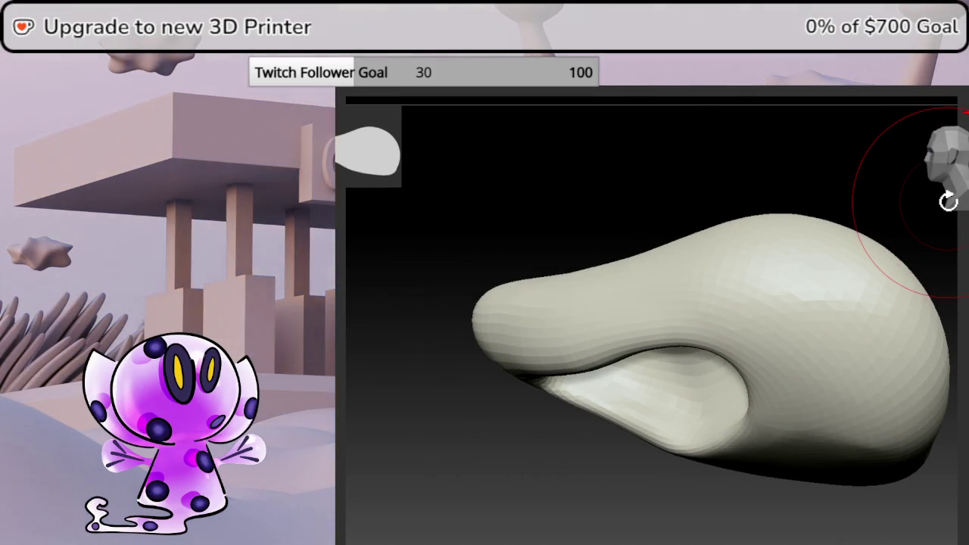
{"action": "key", "text": "alt+shift+s"}
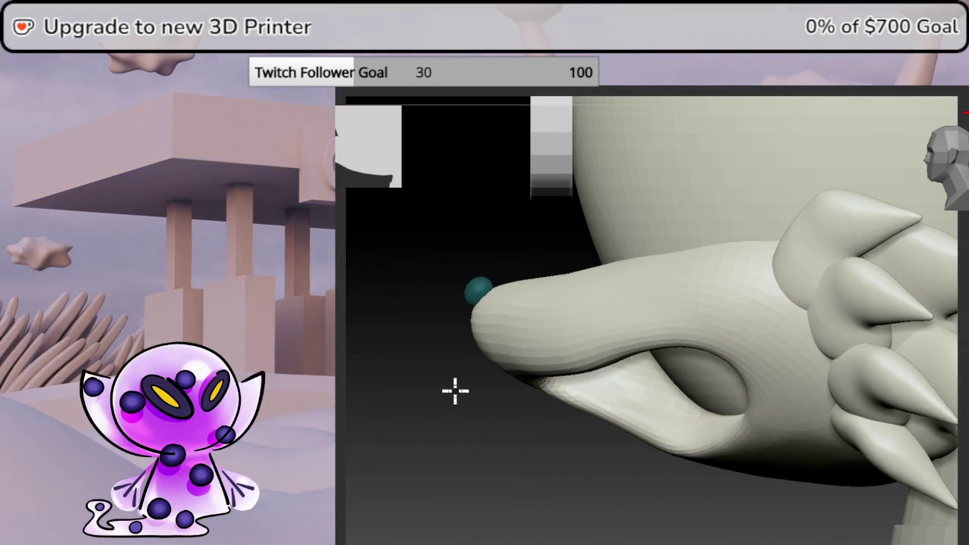
{"action": "mouse_move", "coordinate": [644, 328]}
{"action": "right_mouse_down"}
{"action": "mouse_move", "coordinate": [608, 320]}
{"action": "mouse_move", "coordinate": [640, 275]}
{"action": "right_mouse_up"}
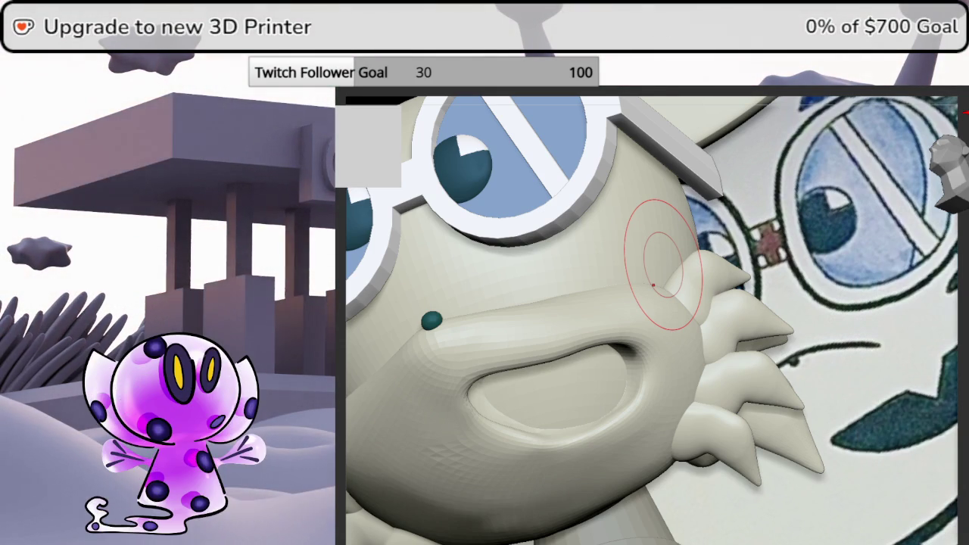
{"action": "mouse_move", "coordinate": [832, 212]}
{"action": "left_mouse_down"}
{"action": "mouse_move", "coordinate": [872, 210]}
{"action": "mouse_move", "coordinate": [874, 244]}
{"action": "left_mouse_up"}
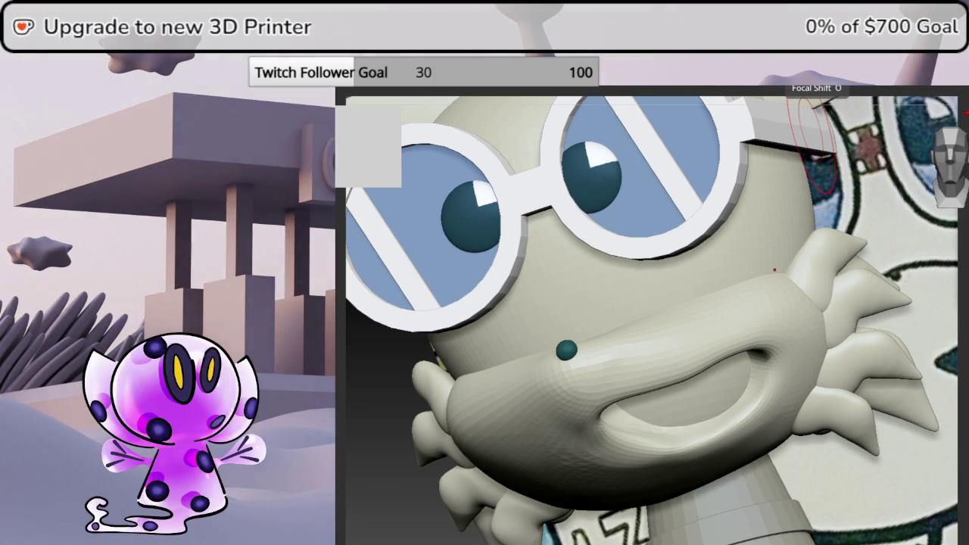
{"action": "left_click_drag", "start_coordinate": [842, 379], "coordinate": [805, 431]}
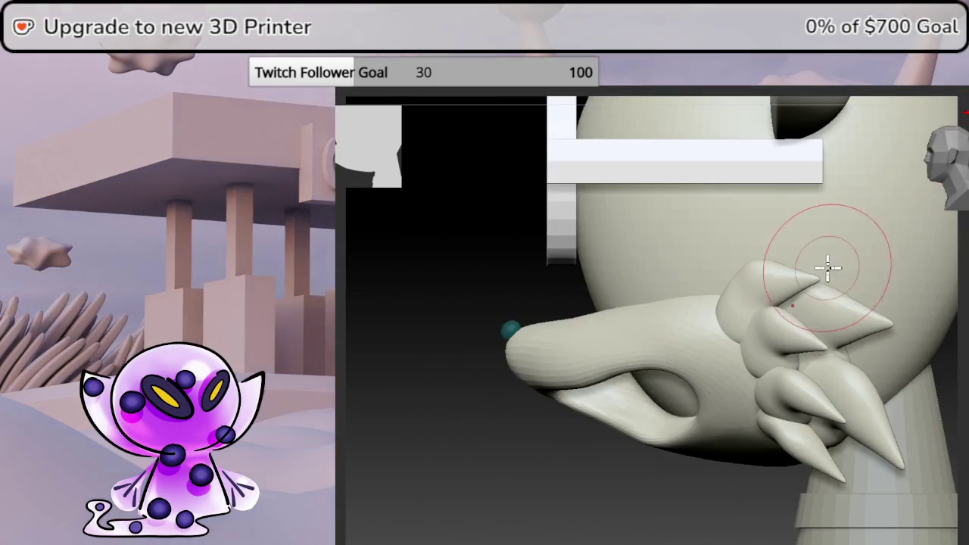
{"action": "left_click_drag", "start_coordinate": [827, 267], "coordinate": [873, 264]}
{"action": "left_click_drag", "start_coordinate": [805, 303], "coordinate": [762, 303]}
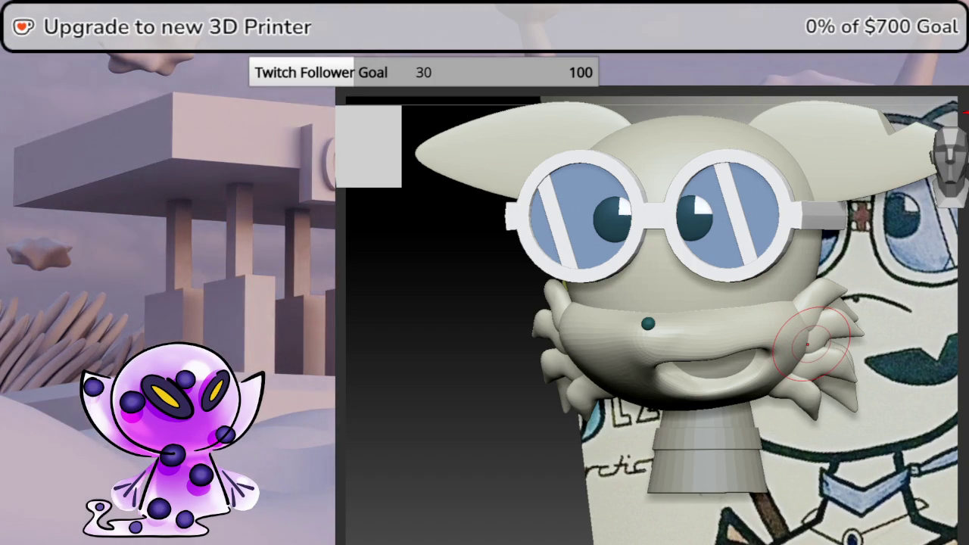
{"action": "right_click_drag", "start_coordinate": [928, 299], "coordinate": [703, 351], "text": "alt"}
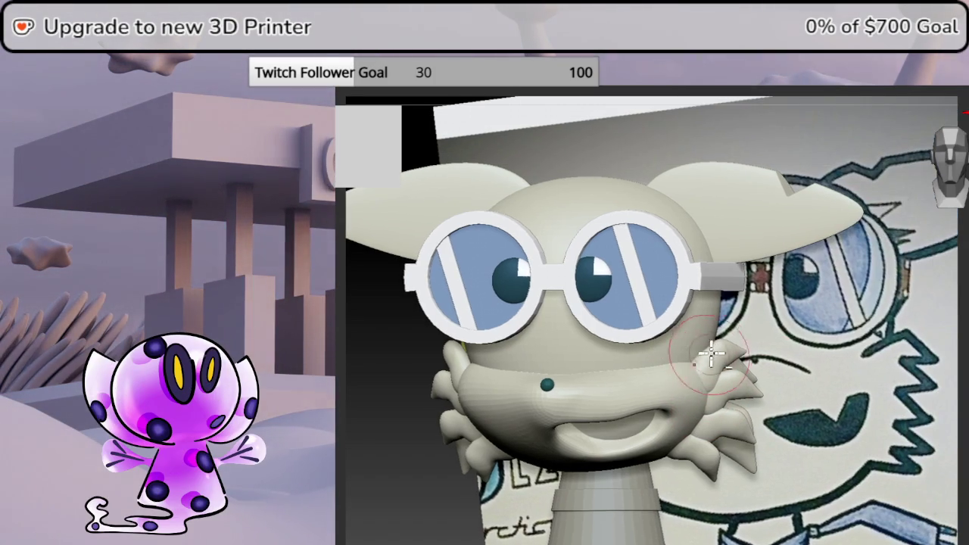
{"action": "mouse_move", "coordinate": [632, 318]}
{"action": "right_mouse_down"}
{"action": "mouse_move", "coordinate": [886, 312]}
{"action": "mouse_move", "coordinate": [840, 334]}
{"action": "right_mouse_up"}
{"action": "scroll", "coordinate": [892, 308], "scroll_direction": "up", "scroll_amount": 3}
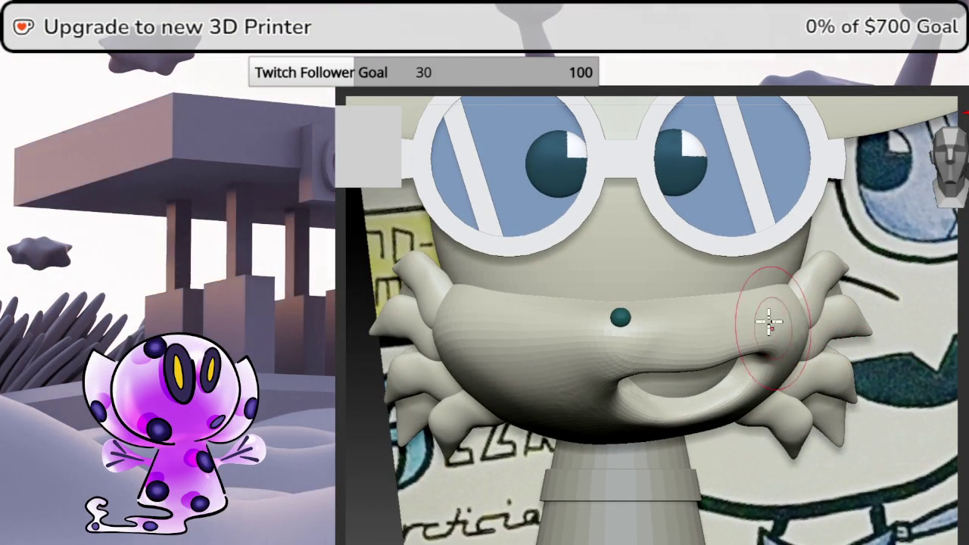
{"action": "mouse_move", "coordinate": [752, 297]}
{"action": "right_mouse_down", "text": "alt"}
{"action": "mouse_move", "coordinate": [770, 324]}
{"action": "mouse_move", "coordinate": [770, 366]}
{"action": "mouse_move", "coordinate": [735, 351]}
{"action": "mouse_move", "coordinate": [755, 391]}
{"action": "mouse_move", "coordinate": [749, 379]}
{"action": "mouse_move", "coordinate": [801, 289]}
{"action": "right_mouse_up", "text": "alt"}
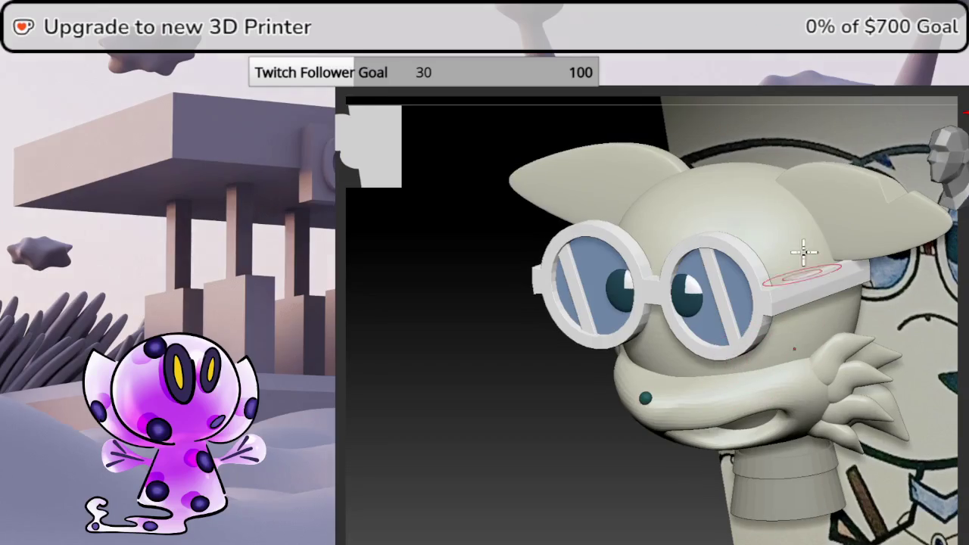
{"action": "mouse_move", "coordinate": [811, 340]}
{"action": "right_mouse_down"}
{"action": "mouse_move", "coordinate": [891, 326]}
{"action": "mouse_move", "coordinate": [757, 336]}
{"action": "mouse_move", "coordinate": [776, 424]}
{"action": "right_mouse_up"}
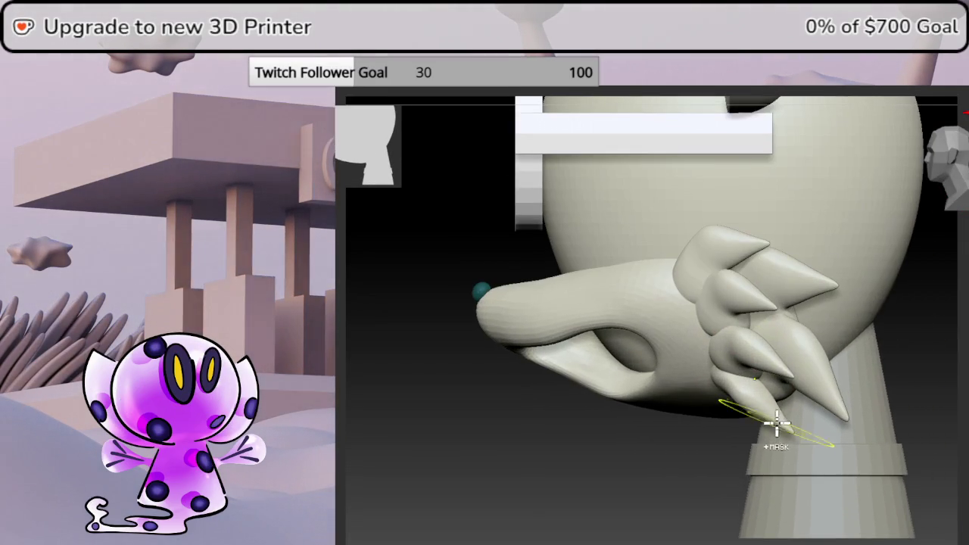
{"action": "mouse_move", "coordinate": [580, 305]}
{"action": "right_mouse_down"}
{"action": "mouse_move", "coordinate": [595, 279]}
{"action": "mouse_move", "coordinate": [632, 298]}
{"action": "right_mouse_up"}
{"action": "mouse_move", "coordinate": [484, 364]}
{"action": "right_mouse_down"}
{"action": "mouse_move", "coordinate": [595, 363]}
{"action": "mouse_move", "coordinate": [595, 349]}
{"action": "right_mouse_up"}
{"action": "right_click_drag", "start_coordinate": [682, 372], "coordinate": [720, 385], "text": "ctrl"}
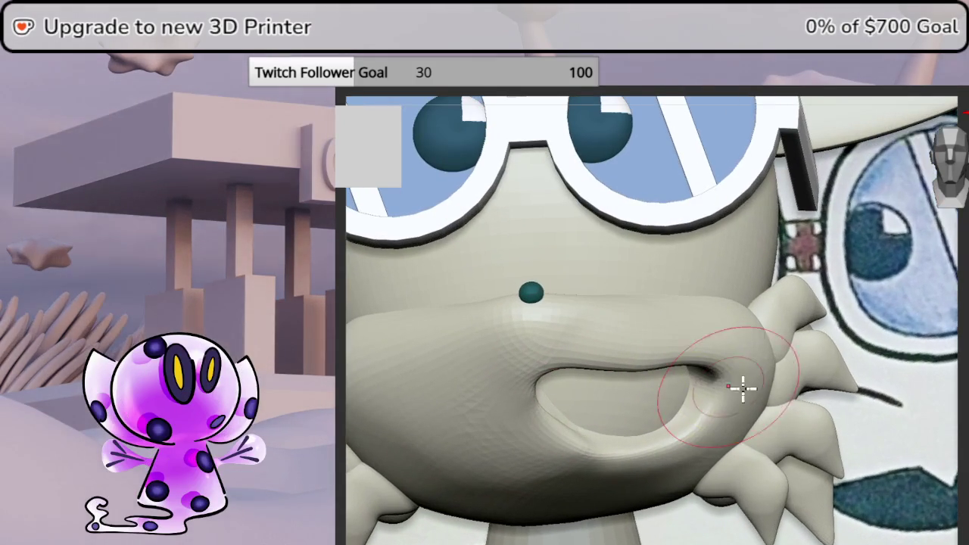
{"action": "mouse_move", "coordinate": [811, 371]}
{"action": "right_mouse_down"}
{"action": "mouse_move", "coordinate": [800, 356]}
{"action": "mouse_move", "coordinate": [811, 309]}
{"action": "mouse_move", "coordinate": [790, 325]}
{"action": "mouse_move", "coordinate": [782, 305]}
{"action": "mouse_move", "coordinate": [775, 316]}
{"action": "right_mouse_up"}
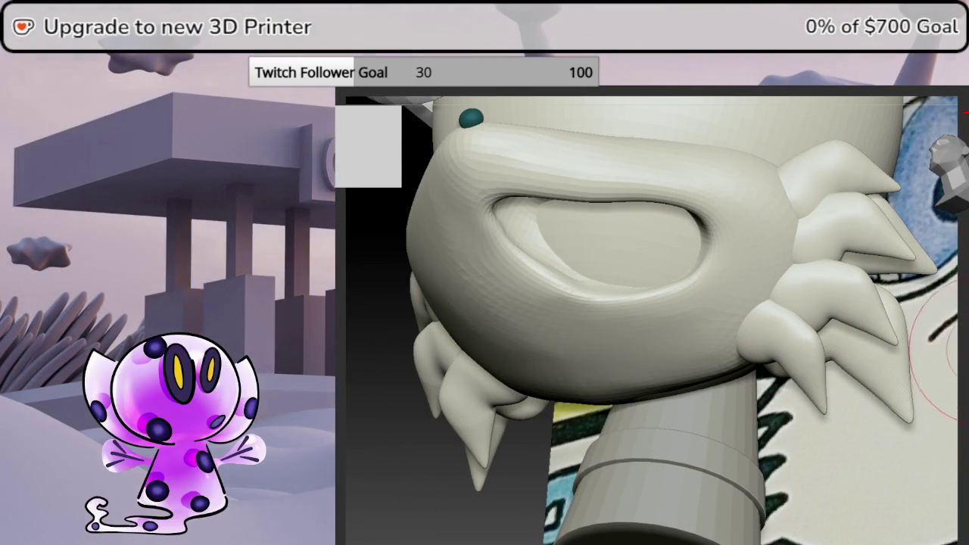
{"action": "right_click_drag", "start_coordinate": [960, 352], "coordinate": [946, 179]}
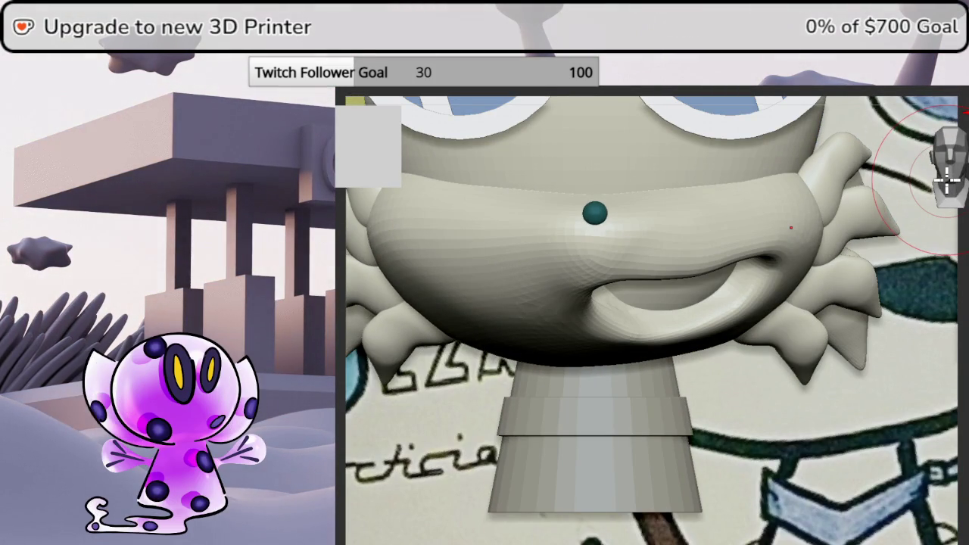
{"action": "mouse_move", "coordinate": [742, 290]}
{"action": "middle_mouse_down"}
{"action": "mouse_move", "coordinate": [826, 331]}
{"action": "mouse_move", "coordinate": [809, 288]}
{"action": "middle_mouse_up"}
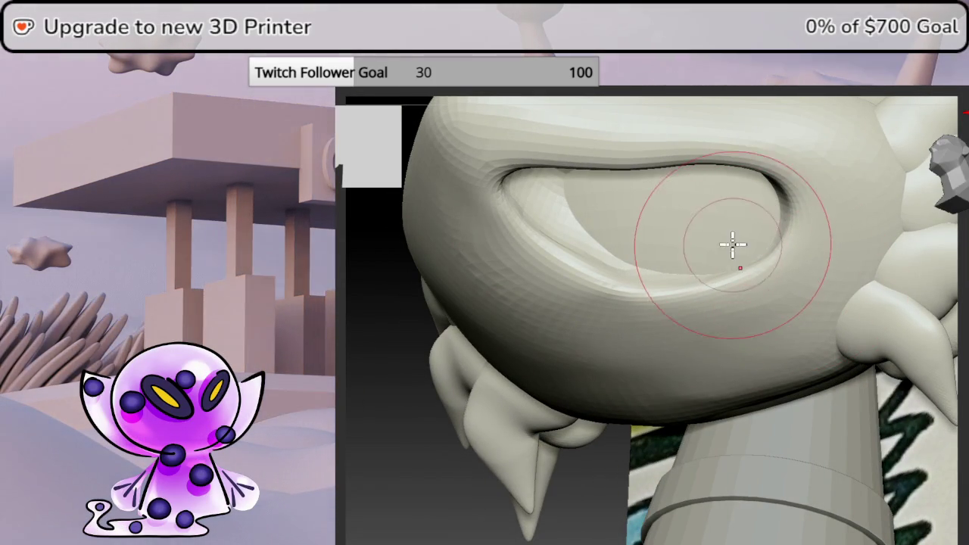
{"action": "mouse_move", "coordinate": [735, 229]}
{"action": "middle_mouse_down"}
{"action": "mouse_move", "coordinate": [760, 283]}
{"action": "mouse_move", "coordinate": [800, 277]}
{"action": "mouse_move", "coordinate": [742, 277]}
{"action": "mouse_move", "coordinate": [764, 287]}
{"action": "mouse_move", "coordinate": [764, 305]}
{"action": "mouse_move", "coordinate": [785, 289]}
{"action": "mouse_move", "coordinate": [768, 404]}
{"action": "mouse_move", "coordinate": [751, 428]}
{"action": "middle_mouse_up"}
{"action": "mouse_move", "coordinate": [792, 359]}
{"action": "middle_mouse_down"}
{"action": "mouse_move", "coordinate": [749, 401]}
{"action": "mouse_move", "coordinate": [684, 372]}
{"action": "mouse_move", "coordinate": [814, 348]}
{"action": "mouse_move", "coordinate": [817, 372]}
{"action": "mouse_move", "coordinate": [810, 366]}
{"action": "middle_mouse_up"}
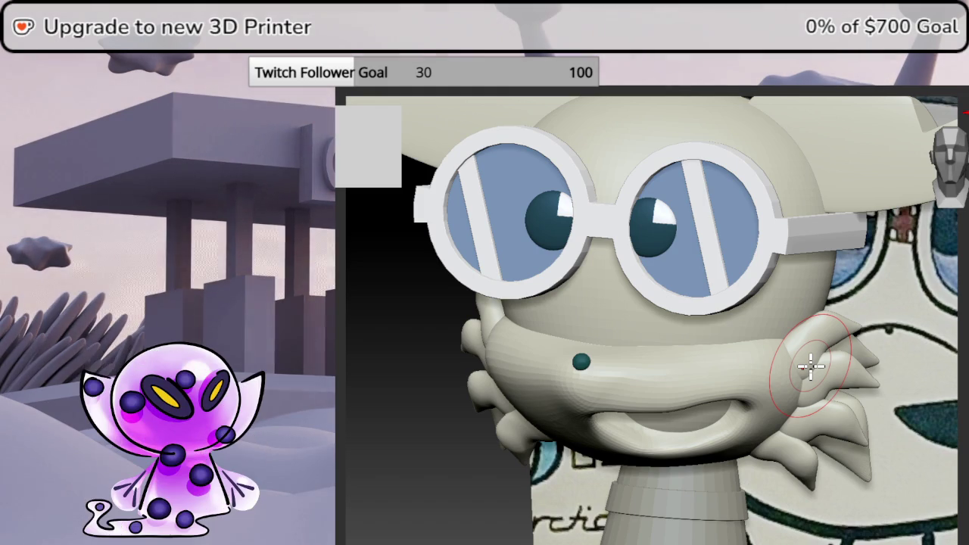
{"action": "left_click_drag", "start_coordinate": [955, 314], "coordinate": [958, 190]}
{"action": "left_click_drag", "start_coordinate": [771, 295], "coordinate": [550, 348], "text": "alt"}
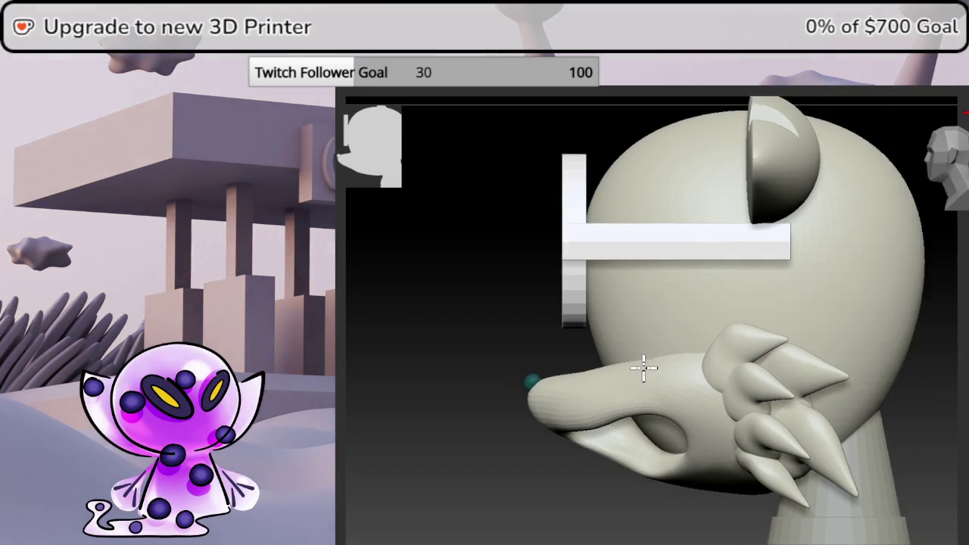
{"action": "left_click_drag", "start_coordinate": [622, 327], "coordinate": [668, 261], "text": "alt"}
{"action": "scroll", "coordinate": [784, 294], "scroll_direction": "up", "scroll_amount": 3}
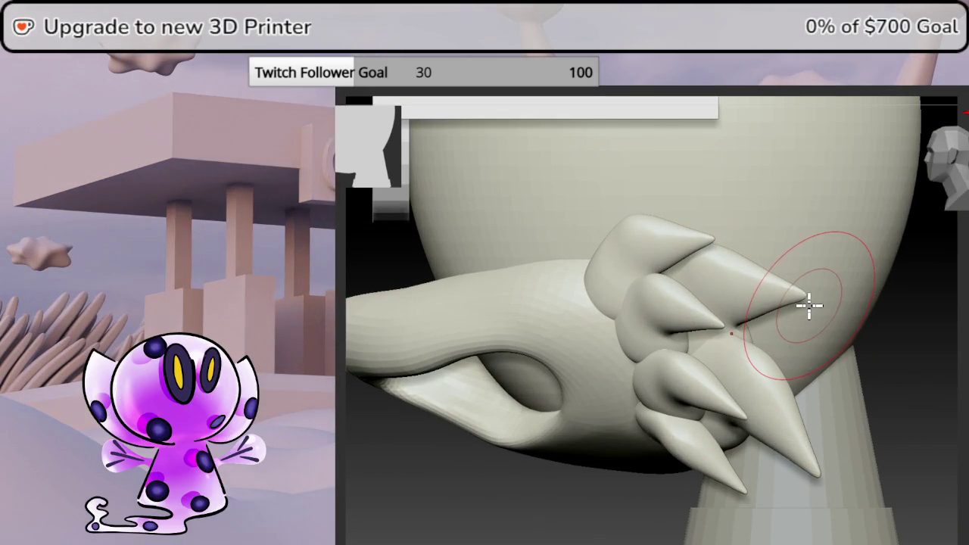
{"action": "mouse_move", "coordinate": [771, 329]}
{"action": "right_mouse_down"}
{"action": "mouse_move", "coordinate": [790, 314]}
{"action": "mouse_move", "coordinate": [765, 227]}
{"action": "mouse_move", "coordinate": [795, 292]}
{"action": "mouse_move", "coordinate": [823, 288]}
{"action": "mouse_move", "coordinate": [802, 274]}
{"action": "mouse_move", "coordinate": [766, 287]}
{"action": "mouse_move", "coordinate": [742, 334]}
{"action": "right_mouse_up"}
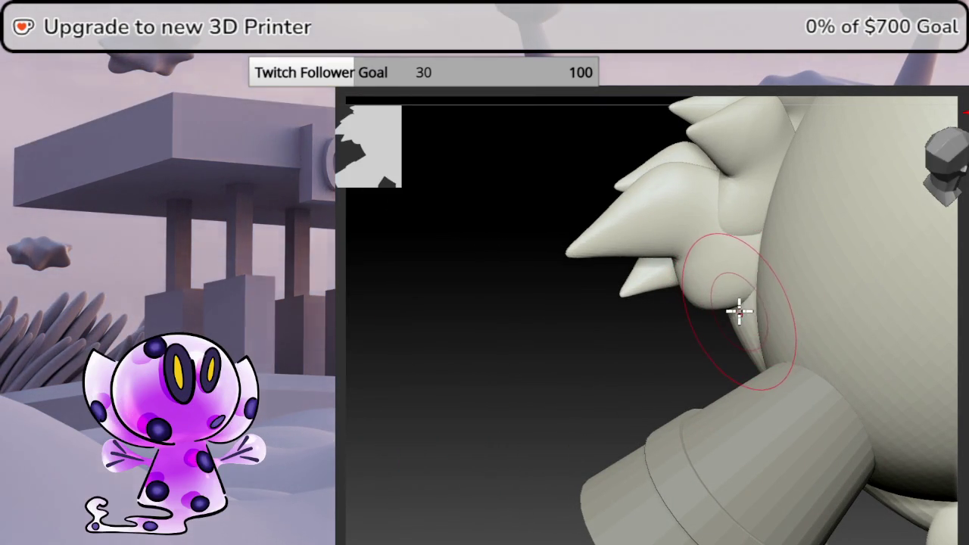
{"action": "mouse_move", "coordinate": [741, 311]}
{"action": "right_mouse_down"}
{"action": "mouse_move", "coordinate": [576, 121]}
{"action": "mouse_move", "coordinate": [833, 287]}
{"action": "mouse_move", "coordinate": [796, 350]}
{"action": "mouse_move", "coordinate": [729, 330]}
{"action": "right_mouse_up"}
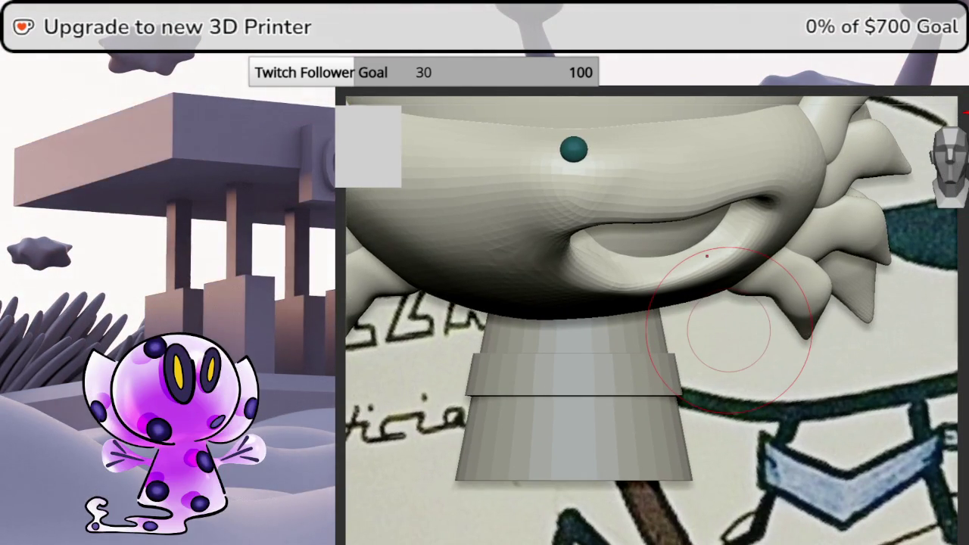
{"action": "key", "text": "b"}
{"action": "key", "text": "Escape"}
- Select the neck cylinder subtool, zoom in on it and isolate it with Solo mode
{"action": "key", "text": "alt+Down"}
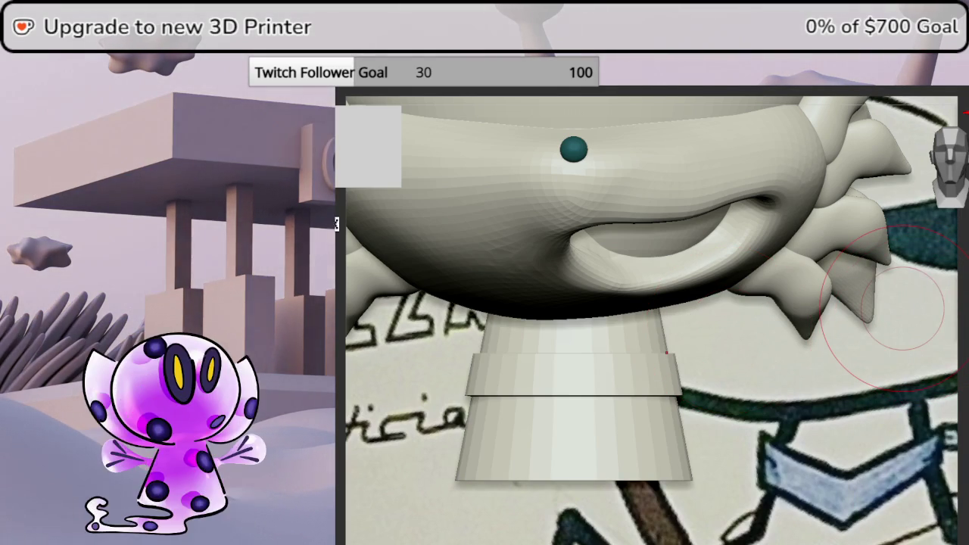
{"action": "left_click", "coordinate": [798, 487], "text": "alt"}
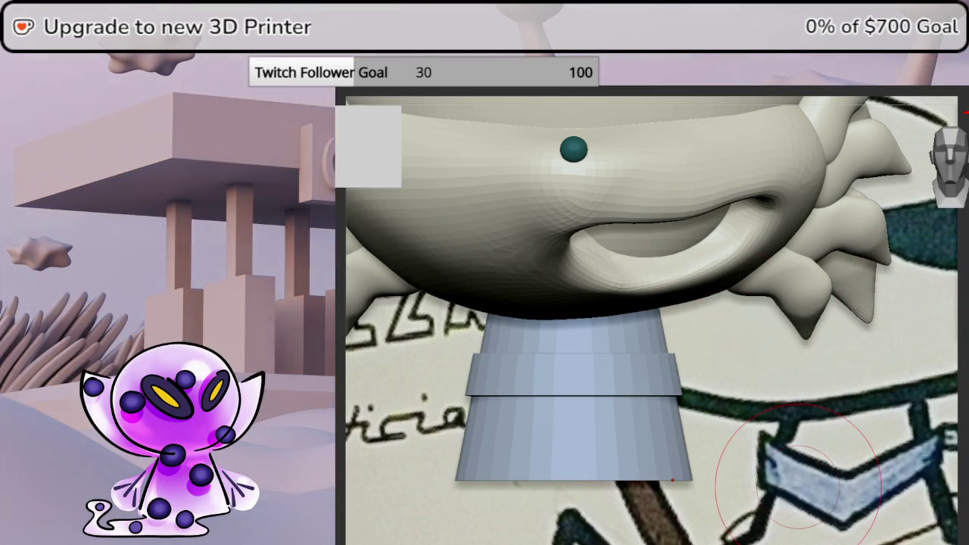
{"action": "left_click", "coordinate": [653, 161], "text": "alt"}
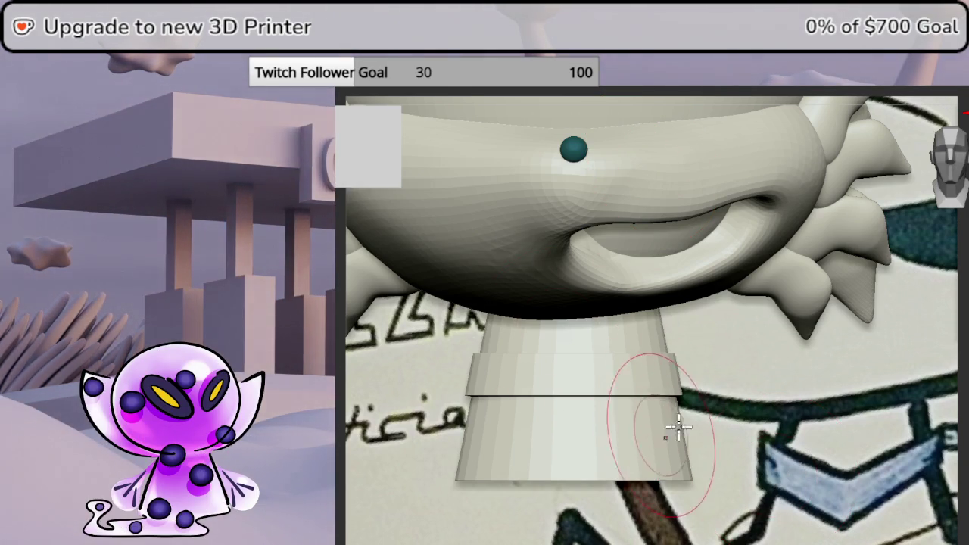
{"action": "right_click_drag", "start_coordinate": [661, 436], "coordinate": [844, 386], "text": "ctrl"}
{"action": "mouse_move", "coordinate": [731, 331]}
{"action": "right_mouse_down", "text": "ctrl"}
{"action": "mouse_move", "coordinate": [786, 353]}
{"action": "mouse_move", "coordinate": [786, 364]}
{"action": "right_mouse_up", "text": "ctrl"}
{"action": "left_click", "coordinate": [782, 347], "text": "ctrl+shift"}
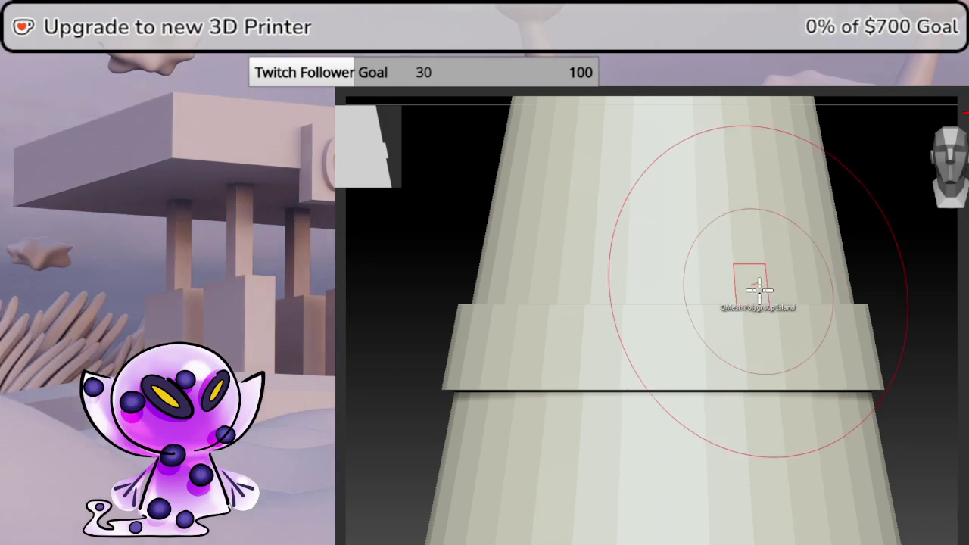
{"action": "mouse_move", "coordinate": [727, 324]}
{"action": "right_mouse_down"}
{"action": "mouse_move", "coordinate": [678, 312]}
{"action": "mouse_move", "coordinate": [681, 323]}
{"action": "mouse_move", "coordinate": [765, 305]}
{"action": "mouse_move", "coordinate": [813, 333]}
{"action": "mouse_move", "coordinate": [807, 327]}
{"action": "mouse_move", "coordinate": [836, 331]}
{"action": "right_mouse_up"}
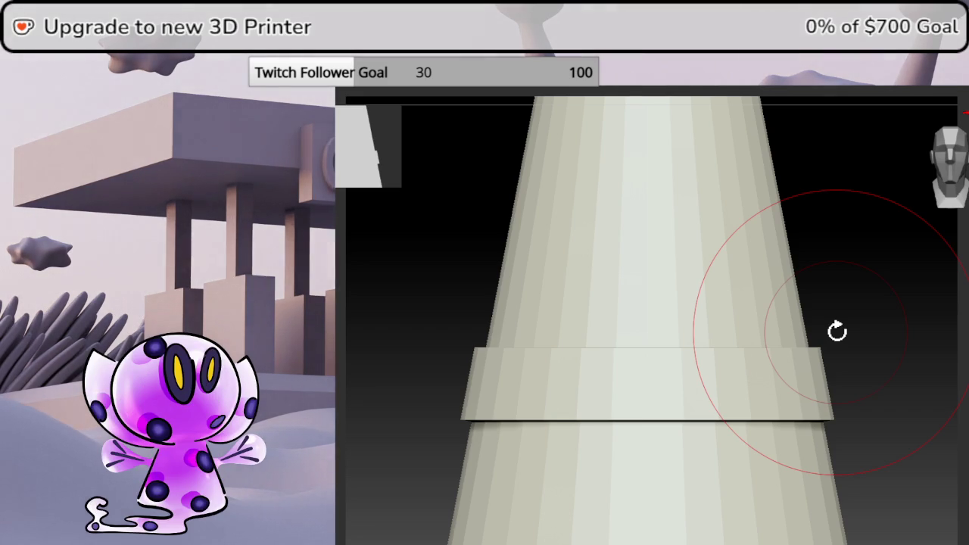
{"action": "mouse_move", "coordinate": [926, 361]}
{"action": "left_mouse_down"}
{"action": "mouse_move", "coordinate": [943, 172]}
{"action": "mouse_move", "coordinate": [962, 356]}
{"action": "mouse_move", "coordinate": [960, 175]}
{"action": "mouse_move", "coordinate": [813, 311]}
{"action": "left_mouse_up"}
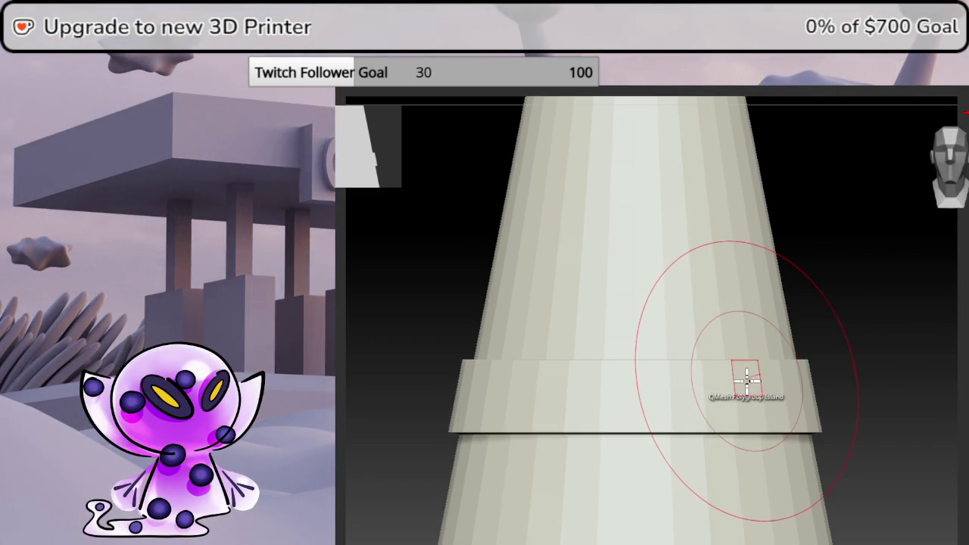
{"action": "key", "text": "space"}
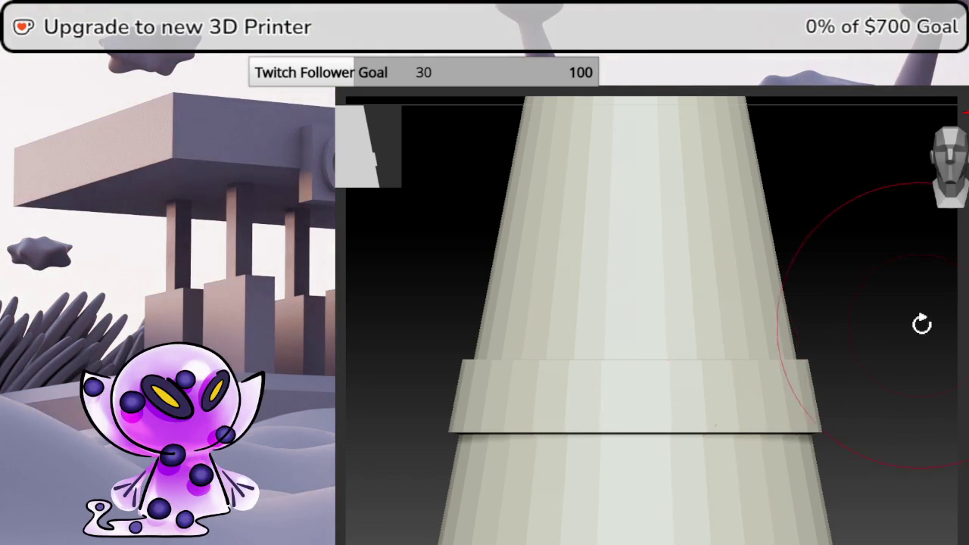
{"action": "left_click_drag", "start_coordinate": [917, 324], "coordinate": [926, 357]}
{"action": "left_click", "coordinate": [949, 196]}
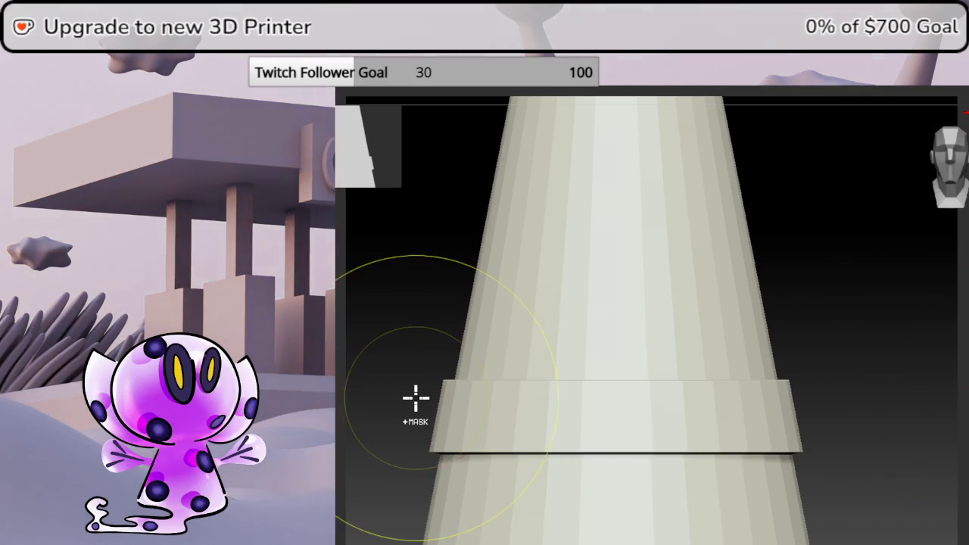
- Mask a horizontal strip across the neck band and inspect its top ledge
{"action": "left_click_drag", "start_coordinate": [415, 396], "coordinate": [591, 426], "text": "ctrl"}
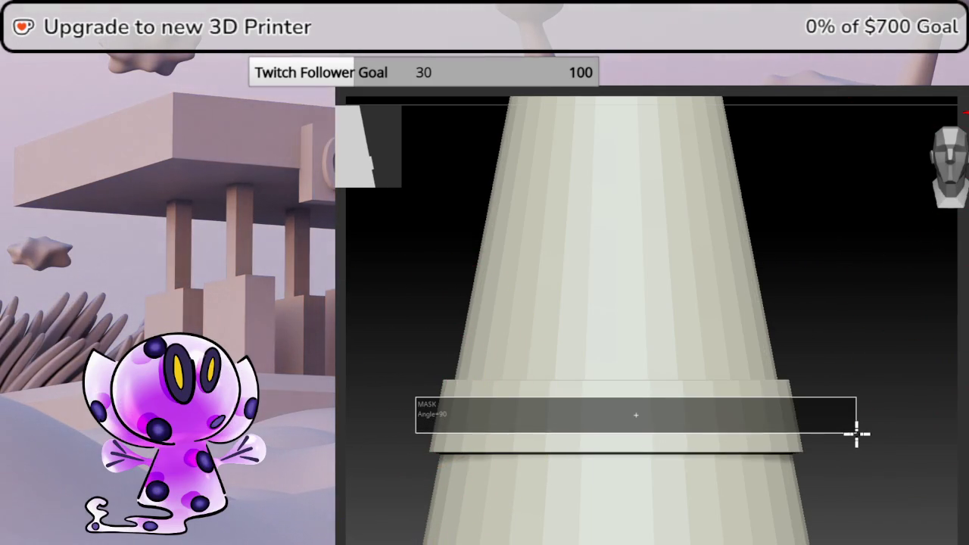
{"action": "left_click_drag", "start_coordinate": [856, 434], "coordinate": [857, 435], "text": "ctrl"}
{"action": "mouse_move", "coordinate": [859, 368]}
{"action": "left_mouse_down"}
{"action": "mouse_move", "coordinate": [874, 391]}
{"action": "mouse_move", "coordinate": [941, 367]}
{"action": "left_mouse_up"}
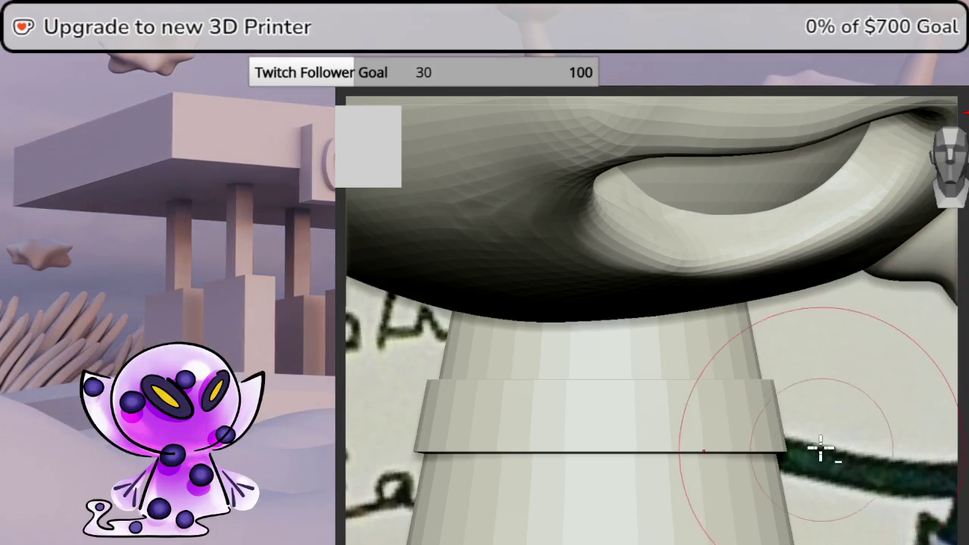
{"action": "mouse_move", "coordinate": [822, 450]}
{"action": "left_mouse_down"}
{"action": "mouse_move", "coordinate": [850, 406]}
{"action": "mouse_move", "coordinate": [833, 373]}
{"action": "mouse_move", "coordinate": [823, 376]}
{"action": "mouse_move", "coordinate": [898, 174]}
{"action": "mouse_move", "coordinate": [938, 204]}
{"action": "left_mouse_up"}
{"action": "left_click_drag", "start_coordinate": [963, 170], "coordinate": [958, 180]}
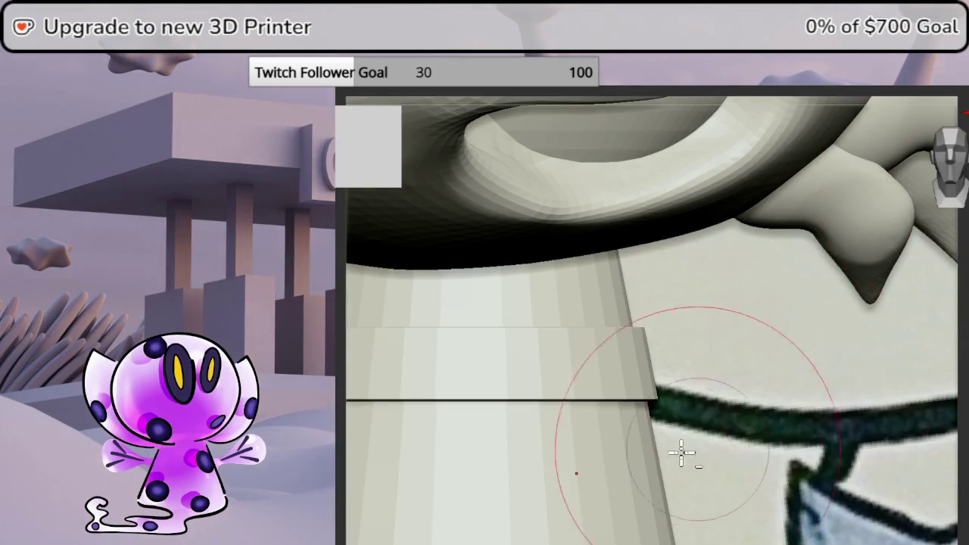
{"action": "left_click_drag", "start_coordinate": [710, 446], "coordinate": [822, 444]}
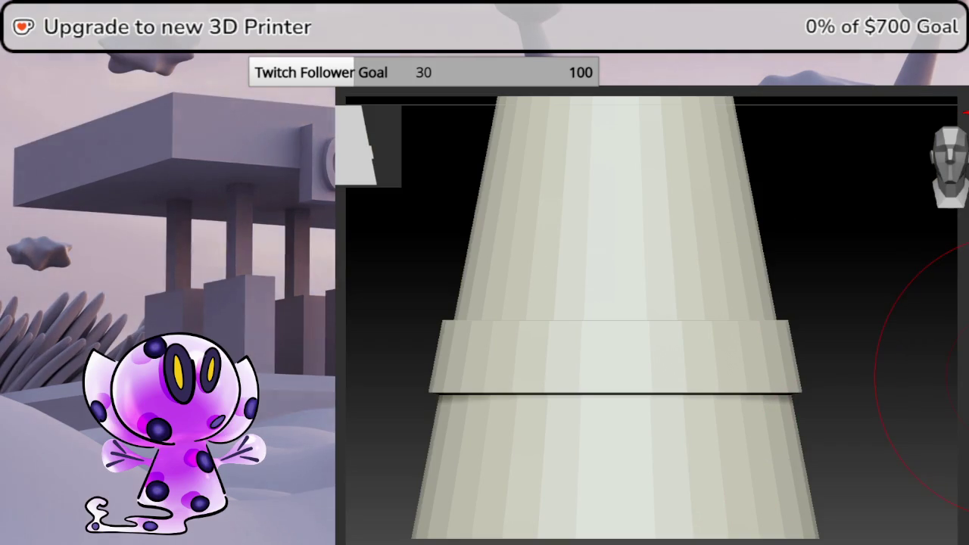
- Mask the band area again and subdivide the neck cylinder with Ctrl+D
{"action": "key", "text": "ctrl"}
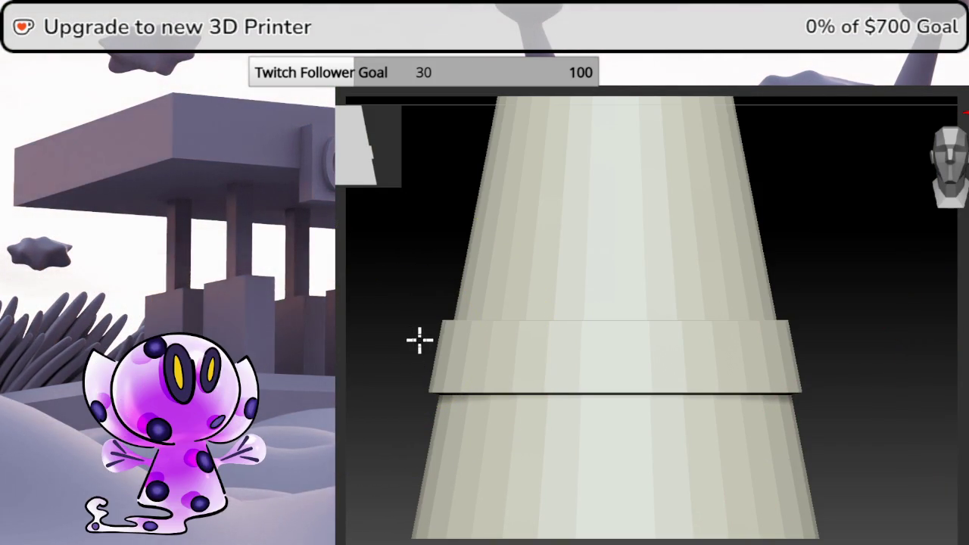
{"action": "left_click_drag", "start_coordinate": [413, 338], "coordinate": [801, 379], "text": "ctrl"}
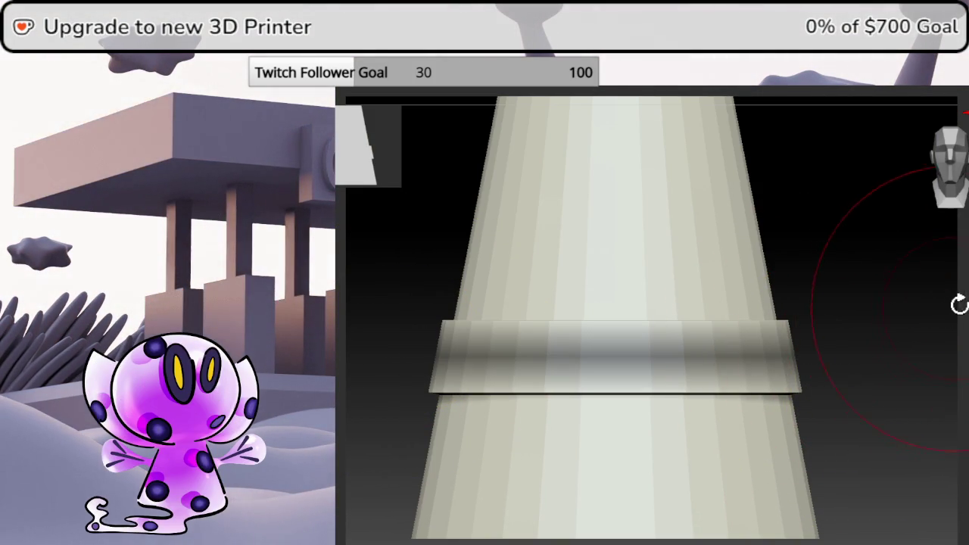
{"action": "left_click_drag", "start_coordinate": [951, 307], "coordinate": [948, 181]}
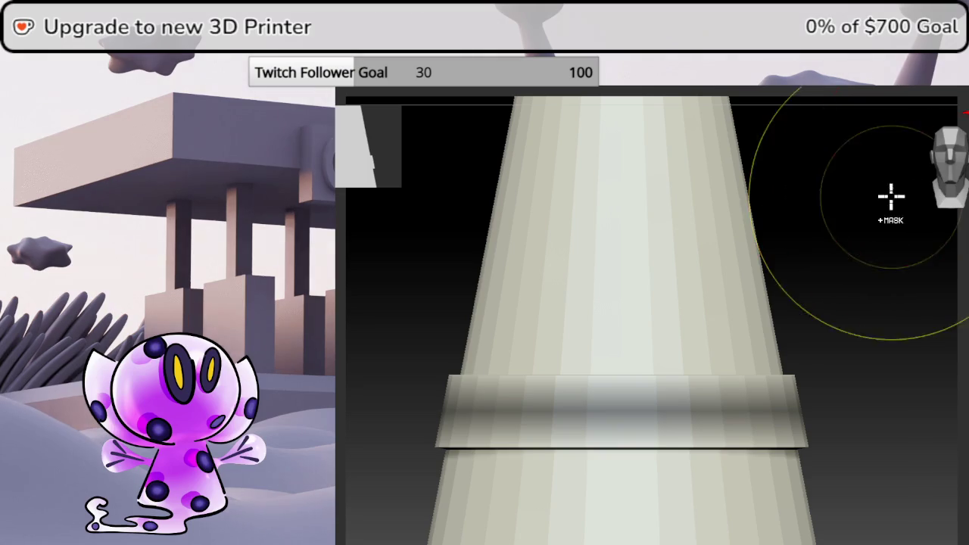
{"action": "mouse_move", "coordinate": [438, 376]}
{"action": "left_mouse_down", "text": "ctrl"}
{"action": "mouse_move", "coordinate": [810, 409]}
{"action": "mouse_move", "coordinate": [856, 396]}
{"action": "mouse_move", "coordinate": [881, 370]}
{"action": "left_mouse_up", "text": "ctrl"}
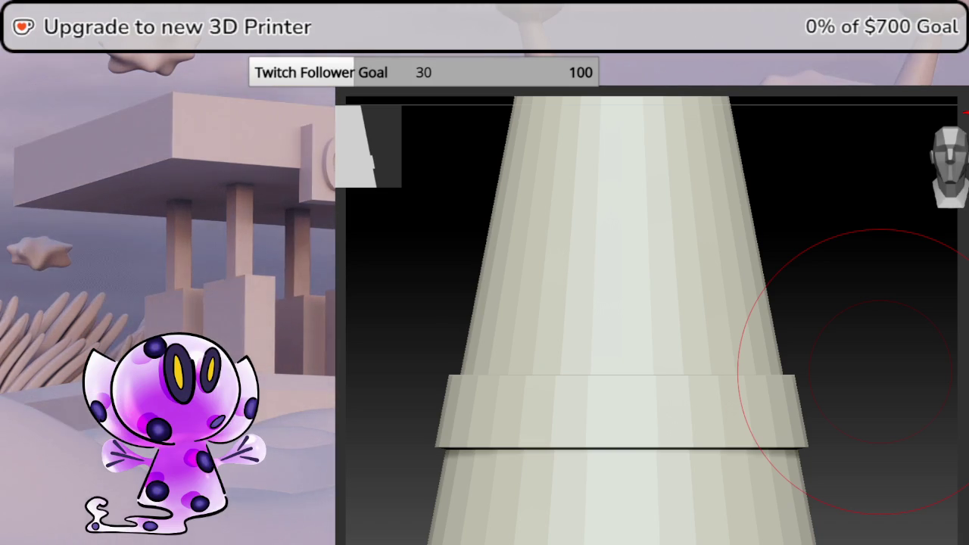
{"action": "key", "text": "ctrl+d"}
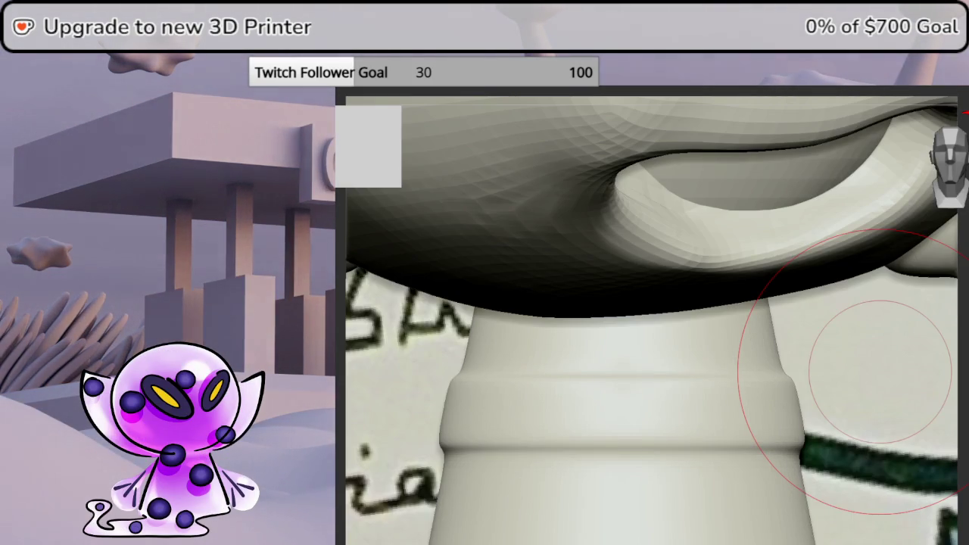
- Crease the neck band's edge loops under the mouth, then recentre the view on the head
{"action": "mouse_move", "coordinate": [833, 439]}
{"action": "left_mouse_down", "text": "alt"}
{"action": "mouse_move", "coordinate": [752, 429]}
{"action": "mouse_move", "coordinate": [714, 444]}
{"action": "mouse_move", "coordinate": [666, 384]}
{"action": "left_mouse_up", "text": "alt"}
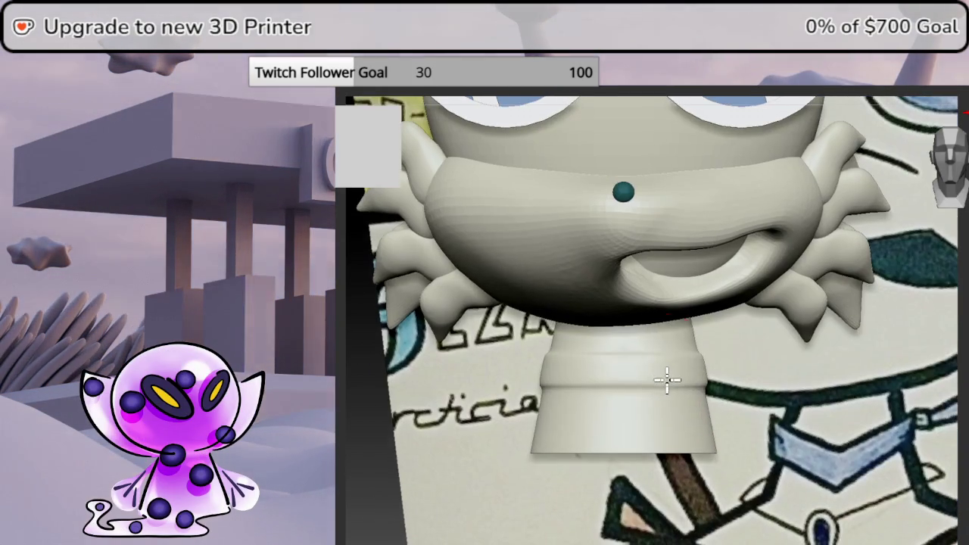
{"action": "left_click_drag", "start_coordinate": [603, 387], "coordinate": [669, 364], "text": "alt"}
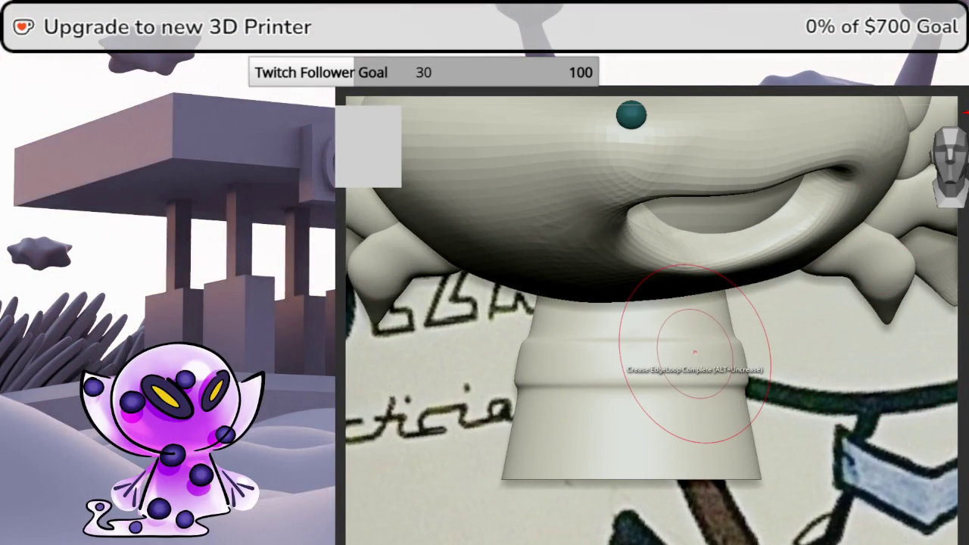
{"action": "key", "text": "b"}
{"action": "key", "text": "Escape"}
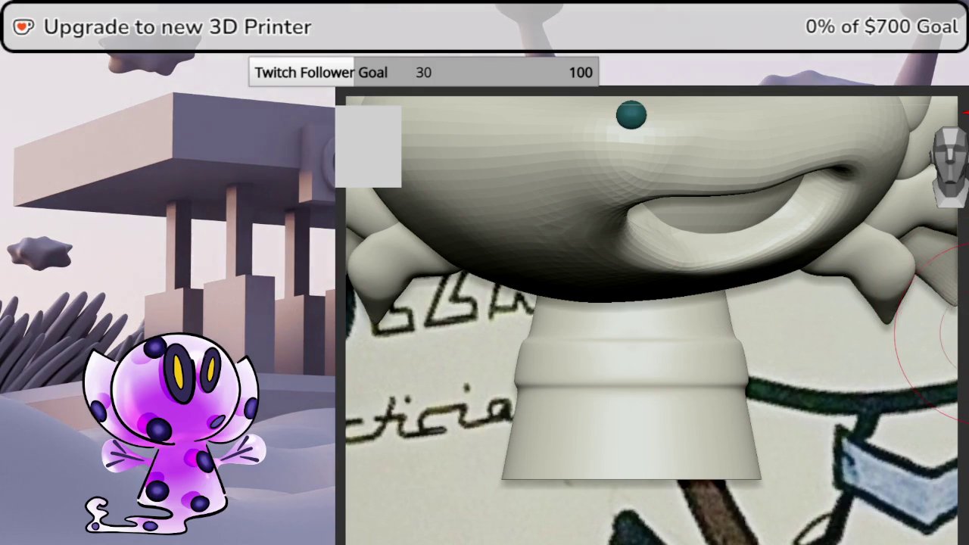
{"action": "scroll", "coordinate": [628, 310], "scroll_direction": "down", "scroll_amount": 3}
{"action": "scroll", "coordinate": [504, 325], "scroll_direction": "down", "scroll_amount": 3}
{"action": "mouse_move", "coordinate": [561, 287]}
{"action": "right_mouse_down", "text": "alt"}
{"action": "mouse_move", "coordinate": [513, 322]}
{"action": "mouse_move", "coordinate": [676, 257]}
{"action": "mouse_move", "coordinate": [689, 242]}
{"action": "right_mouse_up", "text": "alt"}
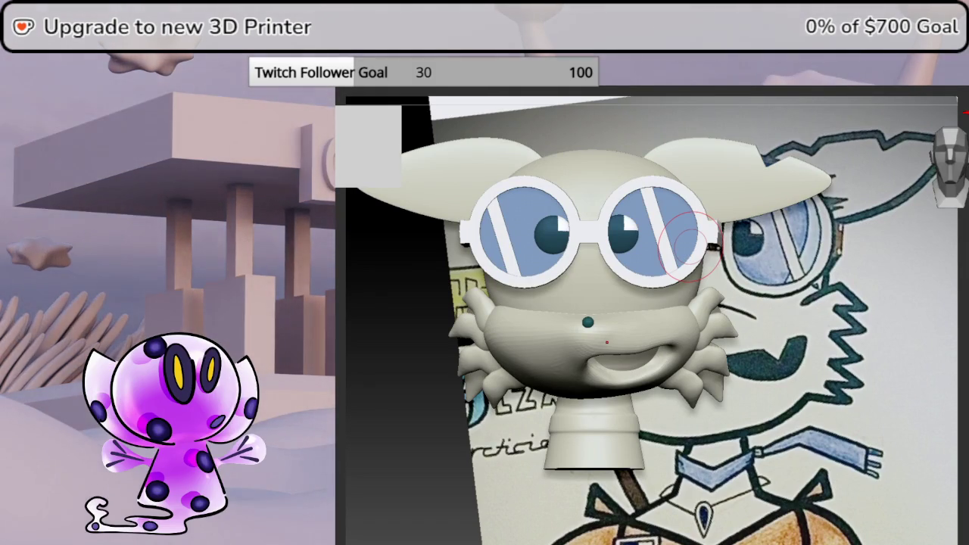
{"action": "mouse_move", "coordinate": [965, 274]}
{"action": "left_mouse_down"}
{"action": "mouse_move", "coordinate": [958, 266]}
{"action": "mouse_move", "coordinate": [945, 348]}
{"action": "mouse_move", "coordinate": [966, 344]}
{"action": "mouse_move", "coordinate": [946, 344]}
{"action": "left_mouse_up"}
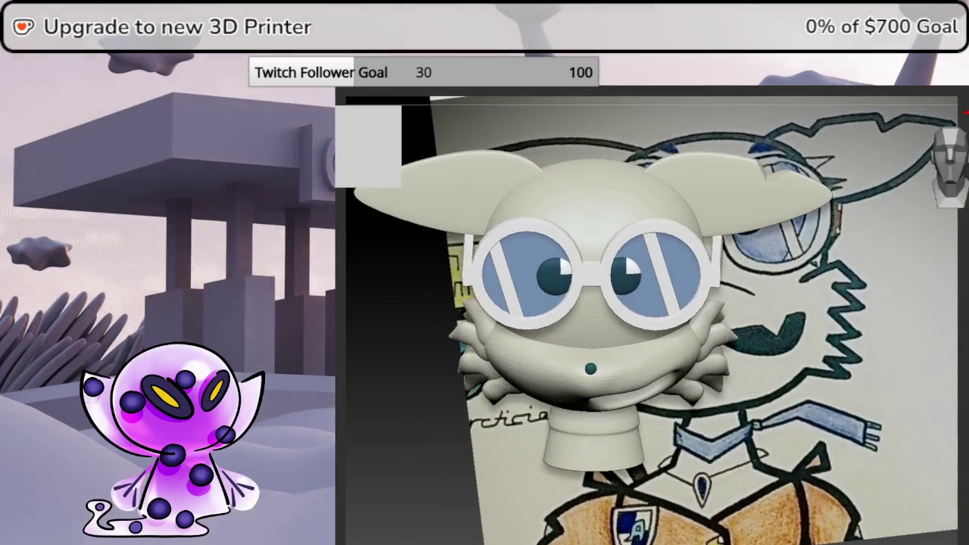
{"action": "left_click_drag", "start_coordinate": [967, 112], "coordinate": [959, 167]}
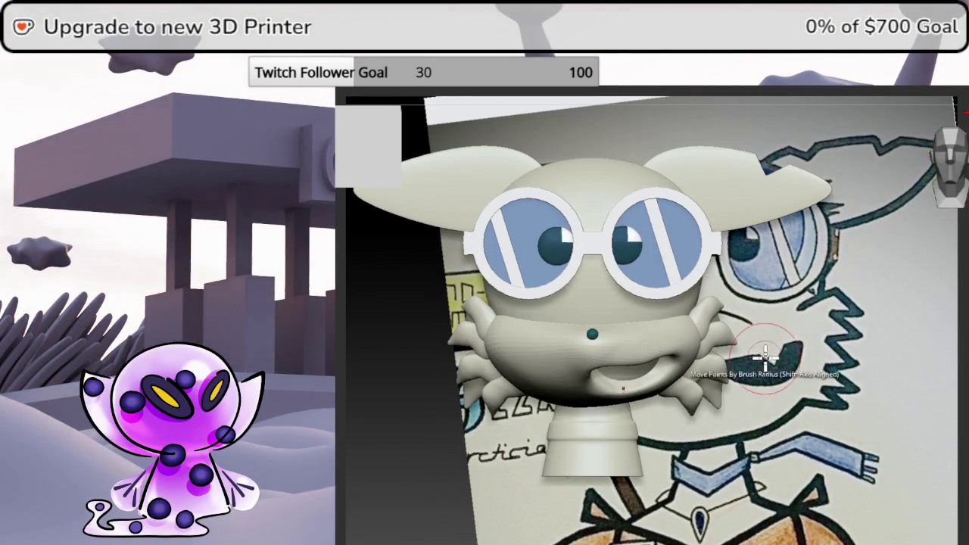
{"action": "mouse_move", "coordinate": [810, 395]}
{"action": "left_mouse_down"}
{"action": "mouse_move", "coordinate": [825, 320]}
{"action": "mouse_move", "coordinate": [962, 121]}
{"action": "left_mouse_up"}
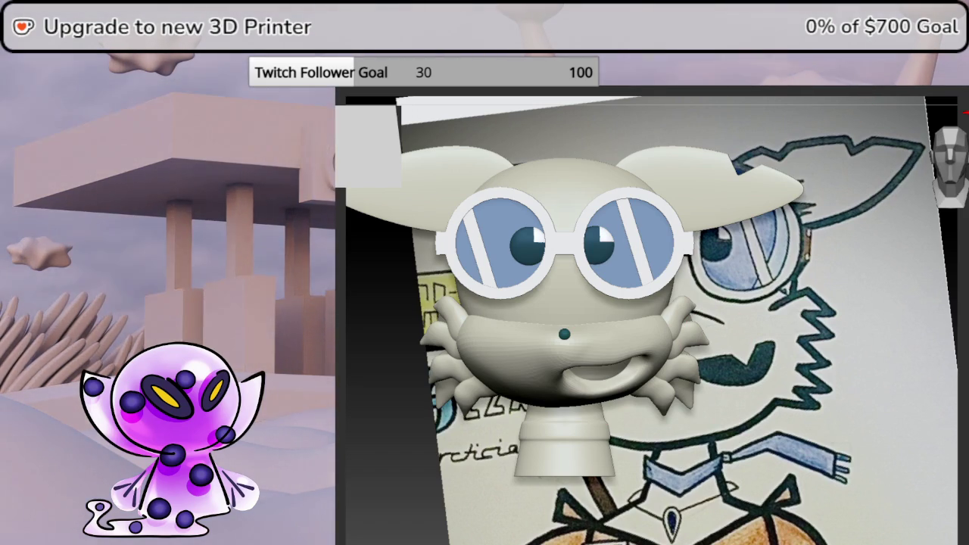
- Cancel closing, test and undo a change on the neck cylinder, then trigger close again
{"action": "key", "text": "alt+F4"}
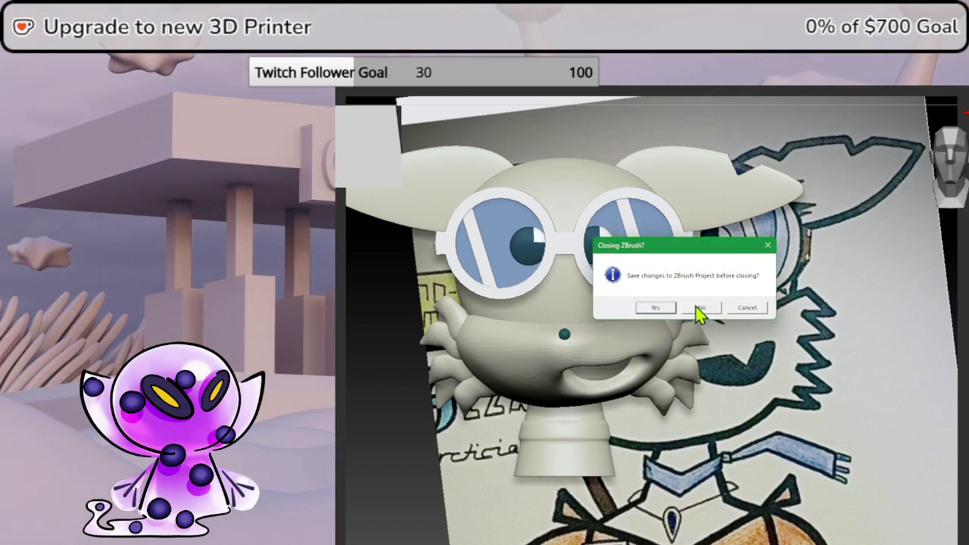
{"action": "left_click", "coordinate": [767, 246]}
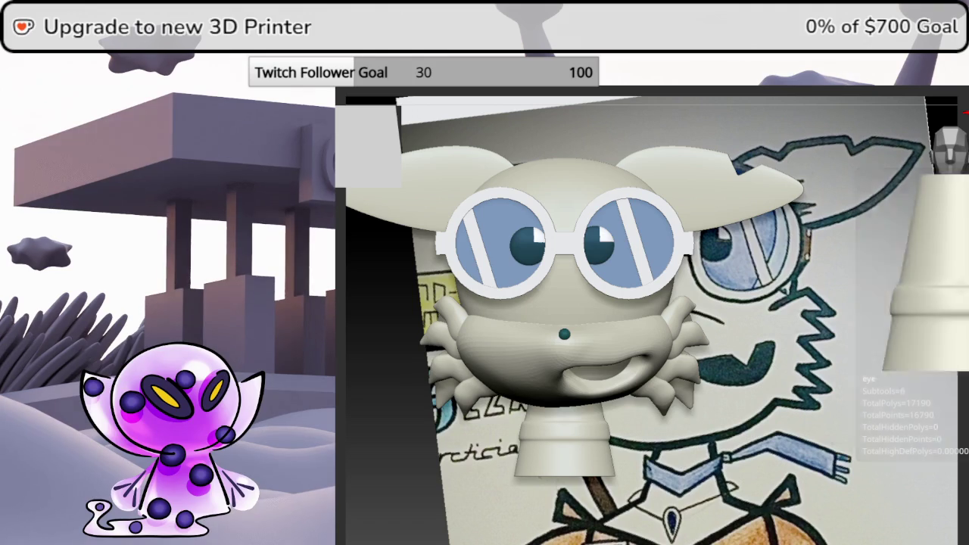
{"action": "left_click", "coordinate": [966, 390]}
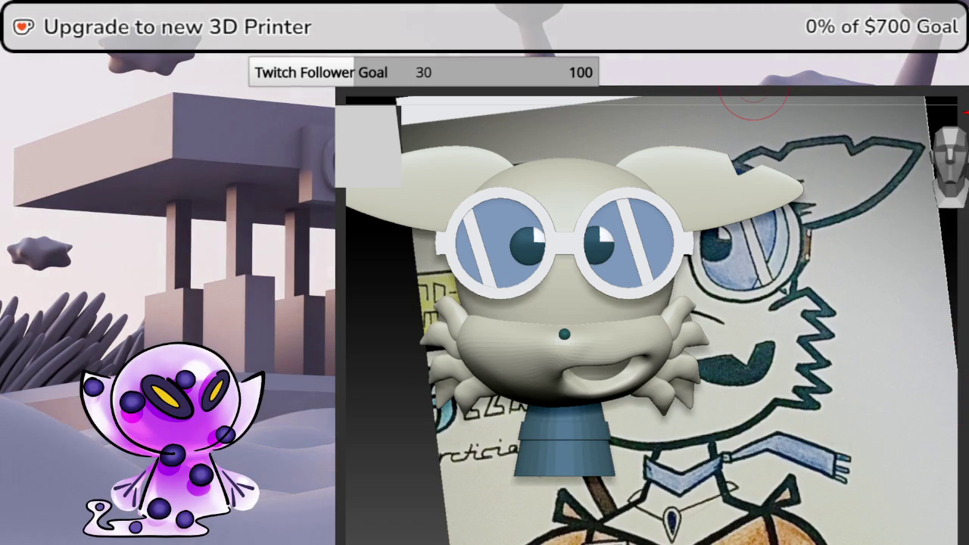
{"action": "left_click", "coordinate": [776, 91]}
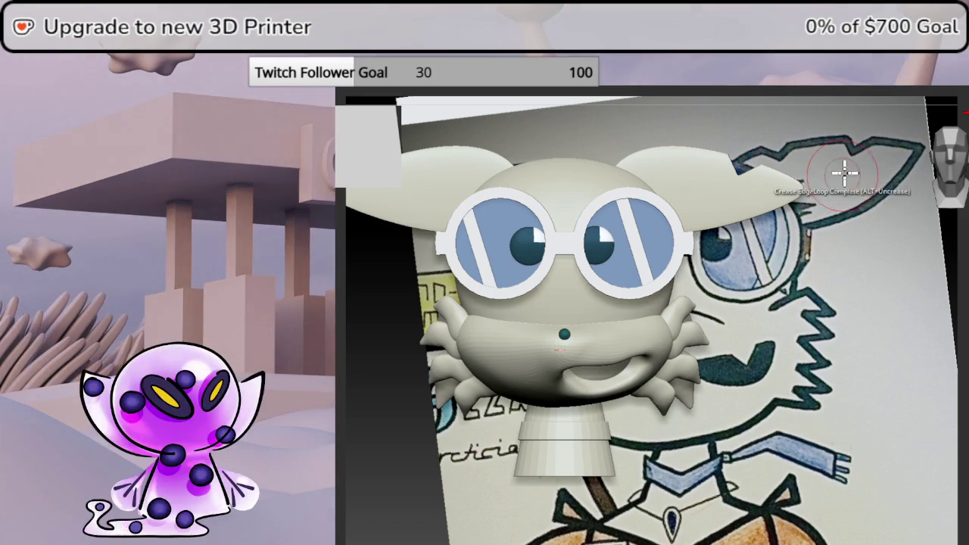
{"action": "key", "text": "alt+F4"}
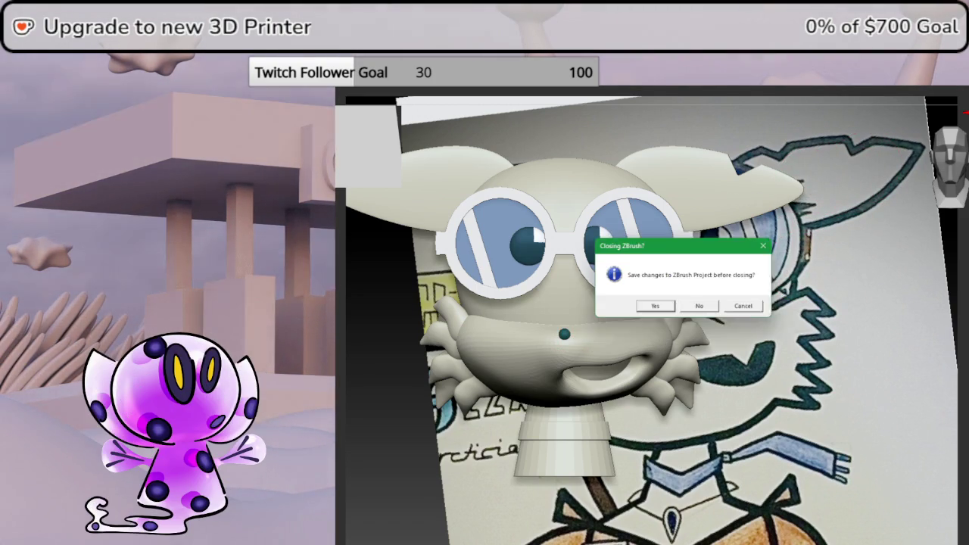
- Answer Yes to saving the project's changes in the Closing ZBrush prompt and bring up the save dialog
{"action": "left_click", "coordinate": [661, 311]}
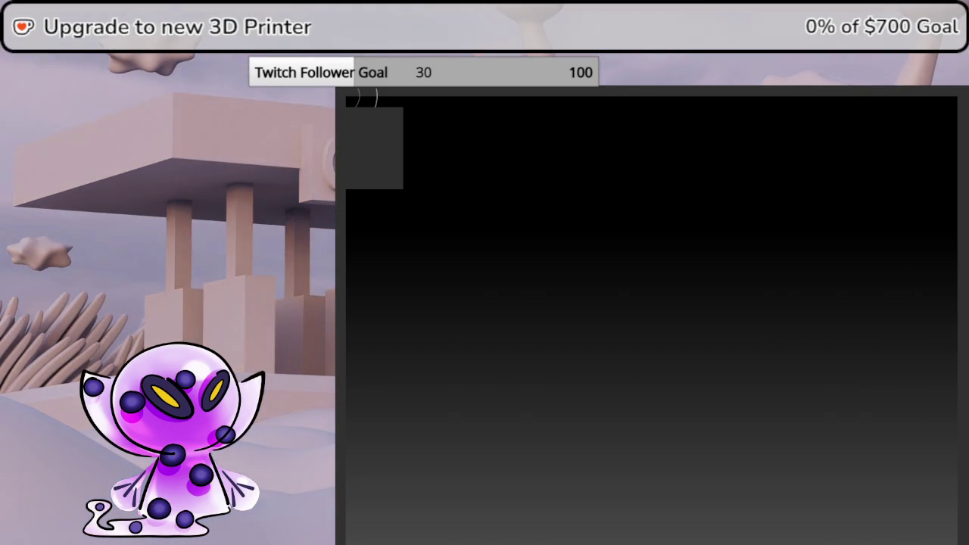
{"action": "key", "text": "ctrl+shift+s"}
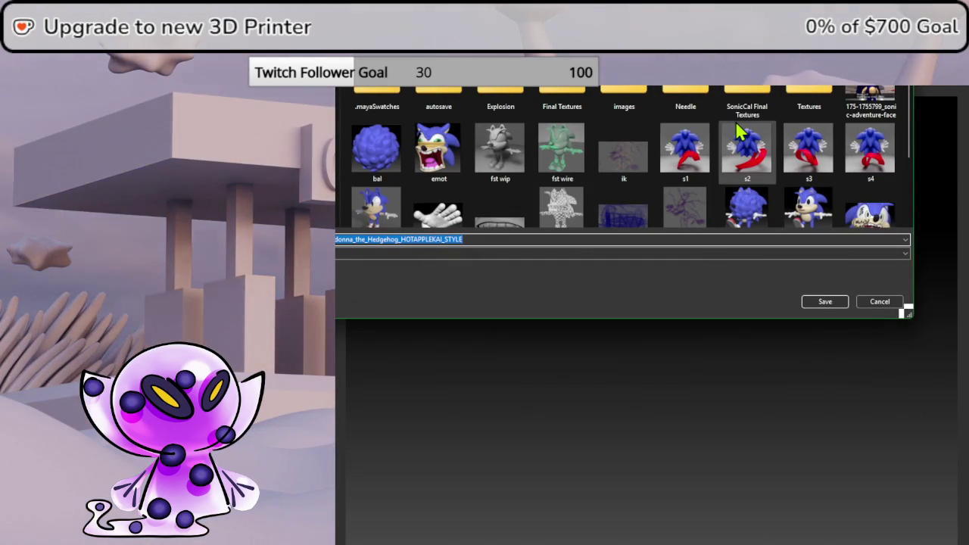
- Save the project under the suggested file name, then bring up the F1 Quick Pick tool library
{"action": "scroll", "coordinate": [737, 129], "scroll_direction": "down", "scroll_amount": 1}
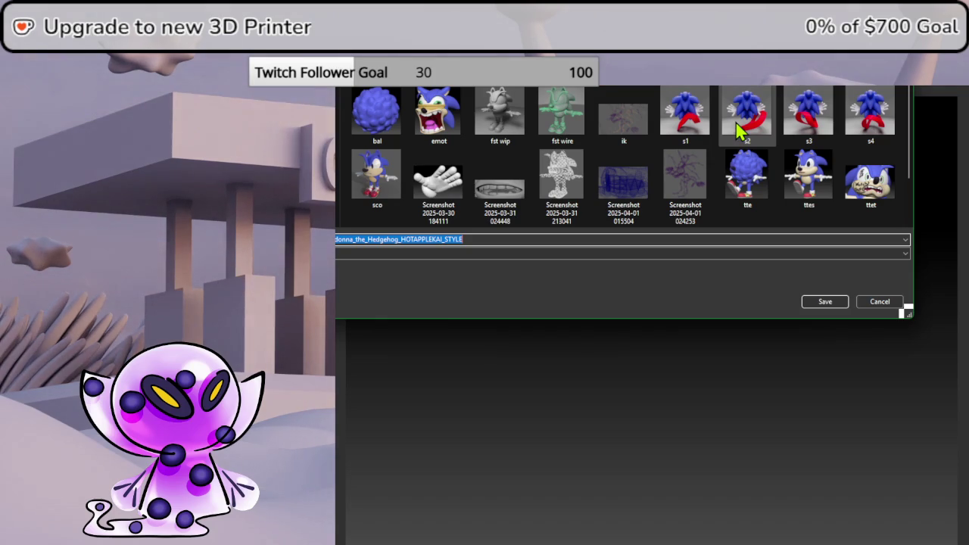
{"action": "scroll", "coordinate": [737, 129], "scroll_direction": "down", "scroll_amount": 1}
{"action": "scroll", "coordinate": [738, 130], "scroll_direction": "up", "scroll_amount": 2}
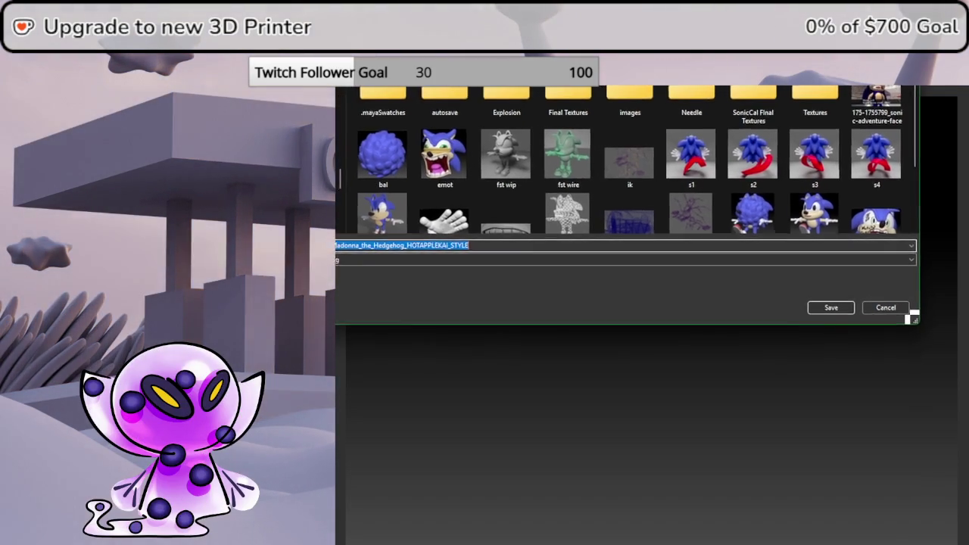
{"action": "key", "text": "Return"}
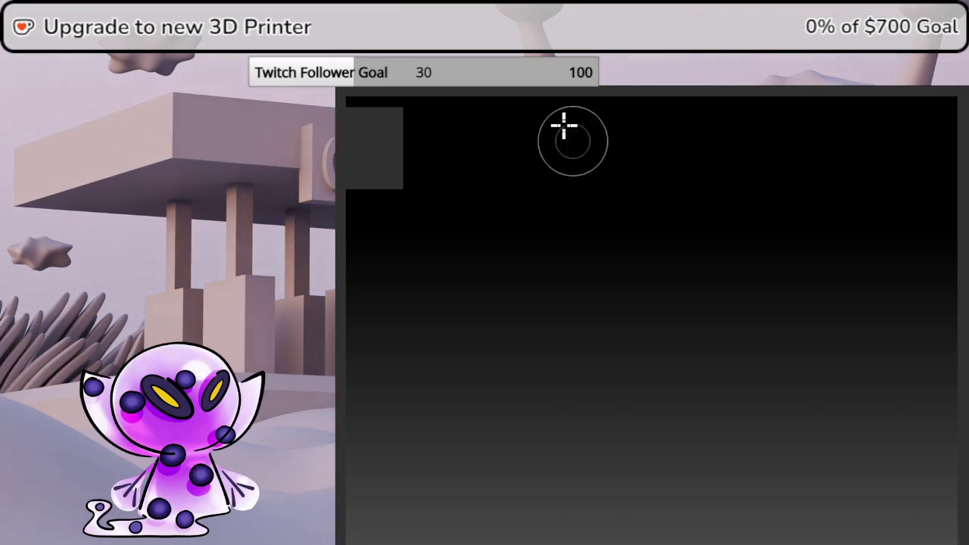
{"action": "key", "text": "F1"}
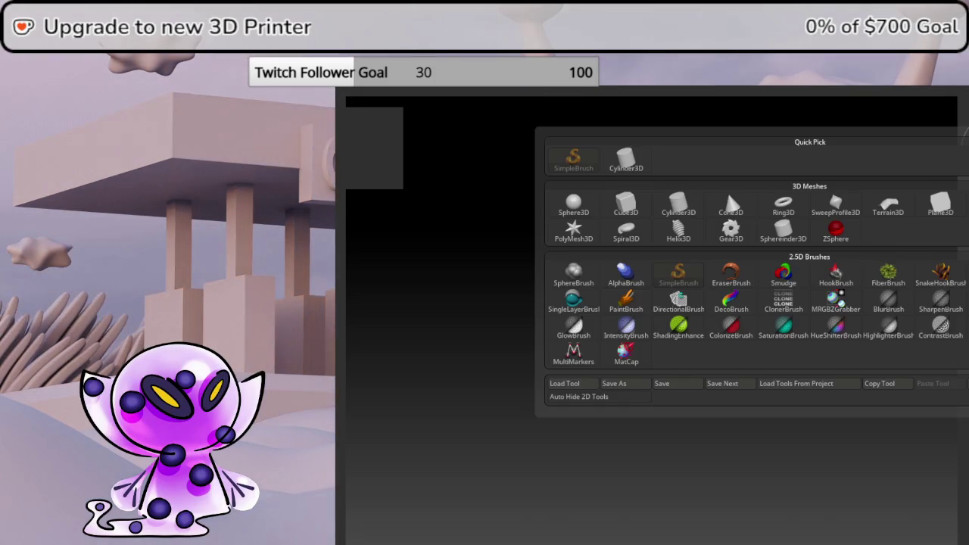
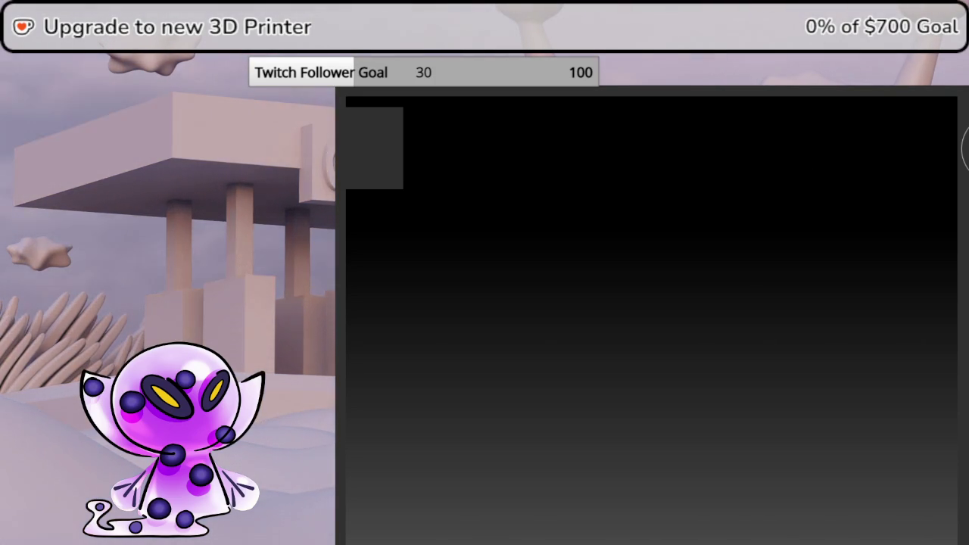
- Import the FBX file through the FBX ExportImport plugin so the reddish plane appears
{"action": "left_click", "coordinate": [869, 86]}
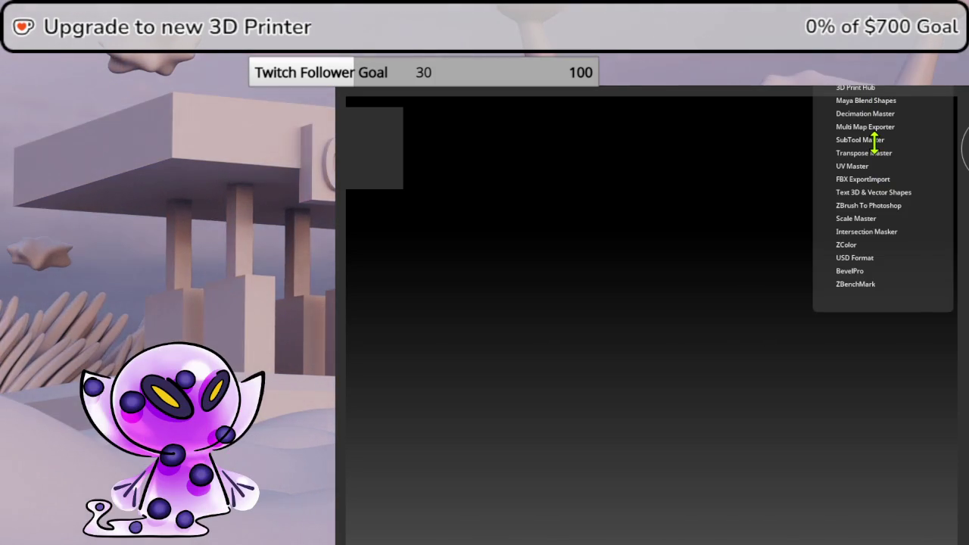
{"action": "left_click", "coordinate": [868, 180]}
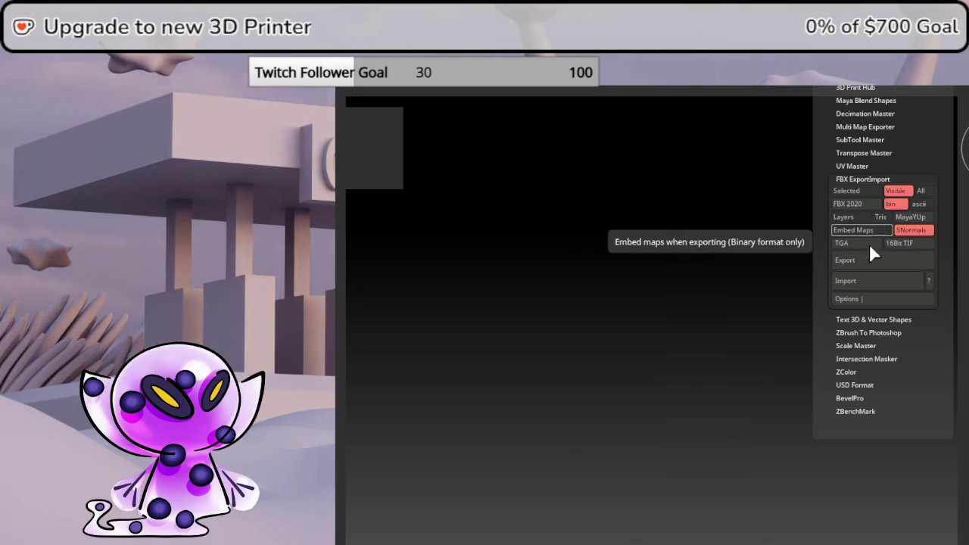
{"action": "left_click", "coordinate": [863, 286]}
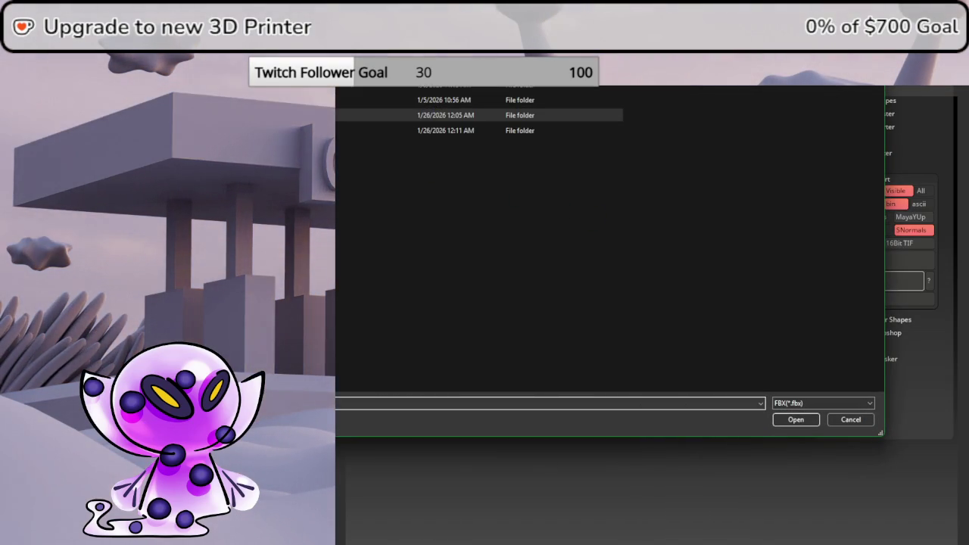
{"action": "double_click", "coordinate": [454, 130]}
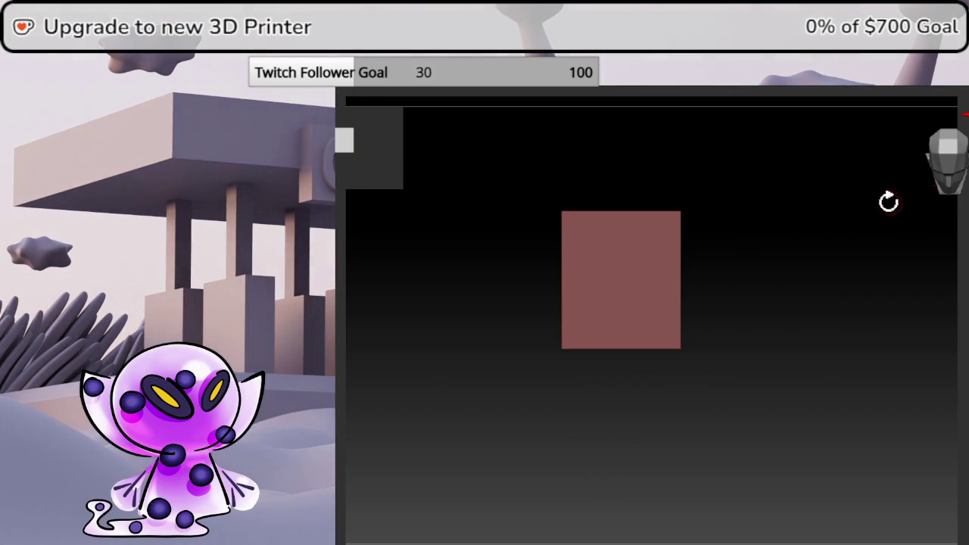
- Rotate the imported plane 90° about the X axis with the Transpose rotation ring
{"action": "left_click_drag", "start_coordinate": [622, 262], "coordinate": [637, 346]}
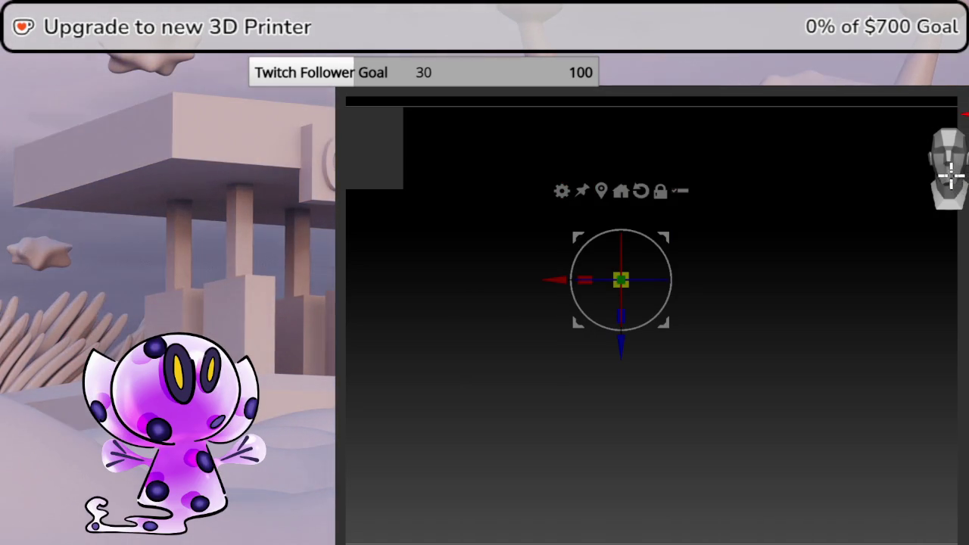
- Snap the view to a straight front view of the pink plane, tilting and re-snapping once
{"action": "left_click", "coordinate": [958, 170]}
{"action": "left_click", "coordinate": [947, 168]}
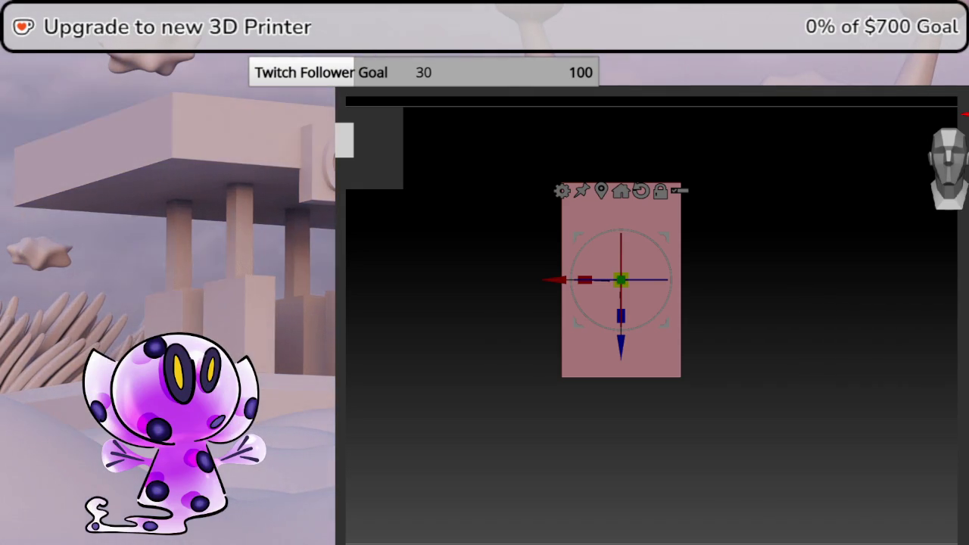
{"action": "mouse_move", "coordinate": [812, 312]}
{"action": "left_mouse_down"}
{"action": "mouse_move", "coordinate": [961, 337]}
{"action": "mouse_move", "coordinate": [935, 361]}
{"action": "left_mouse_up"}
{"action": "left_click", "coordinate": [951, 172]}
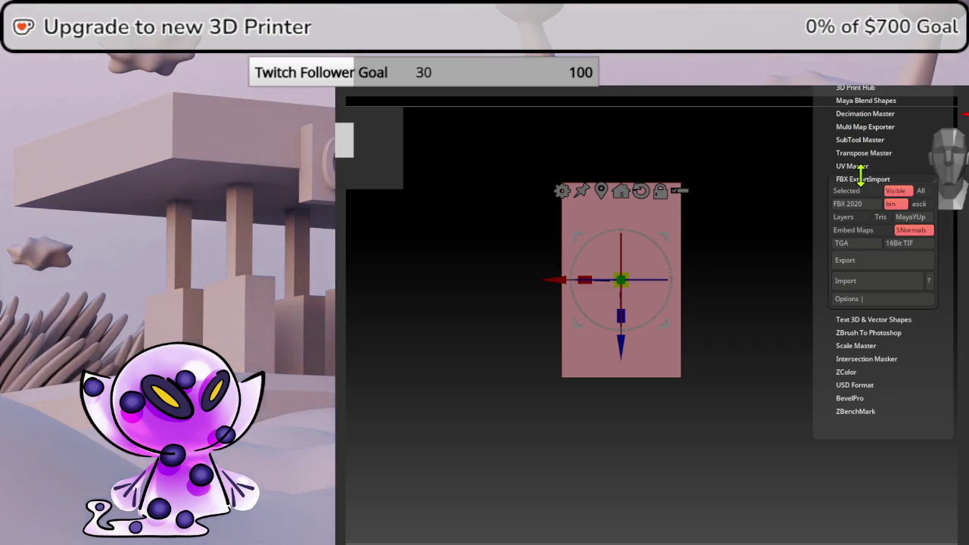
- Collapse the FBX ExportImport options and bring up the Texture palette
{"action": "left_click", "coordinate": [861, 179]}
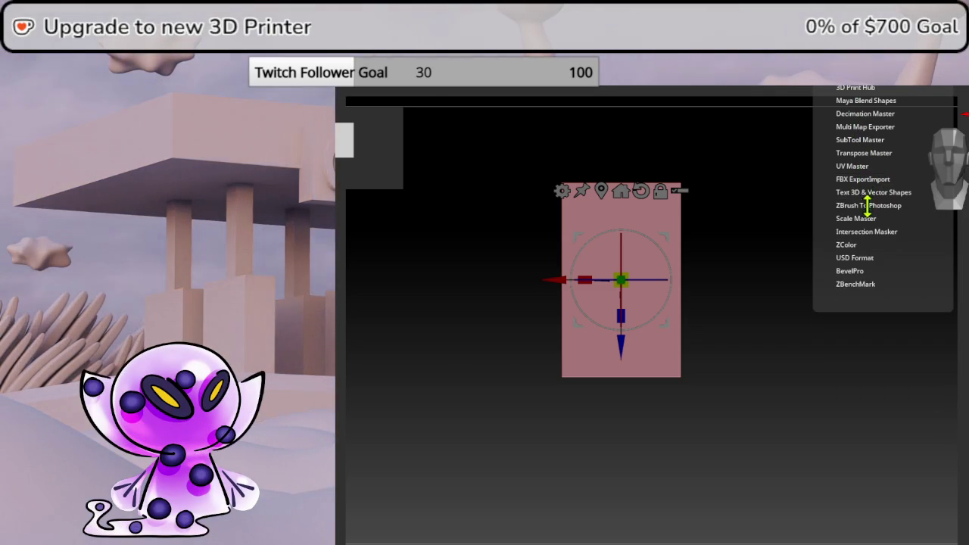
{"action": "left_click", "coordinate": [787, 38]}
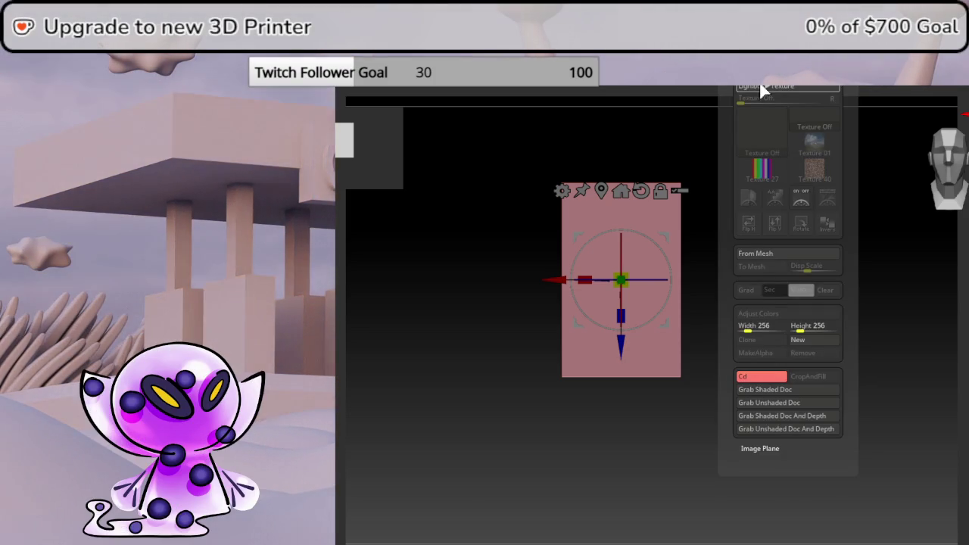
- Import the character reference image as a texture and apply it to the plane
{"action": "left_click", "coordinate": [763, 89]}
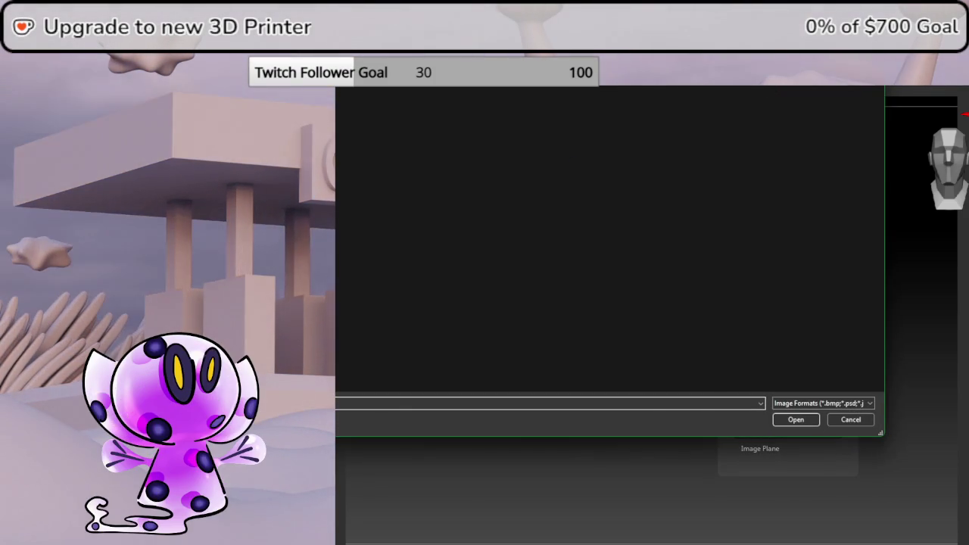
{"action": "double_click", "coordinate": [687, 242]}
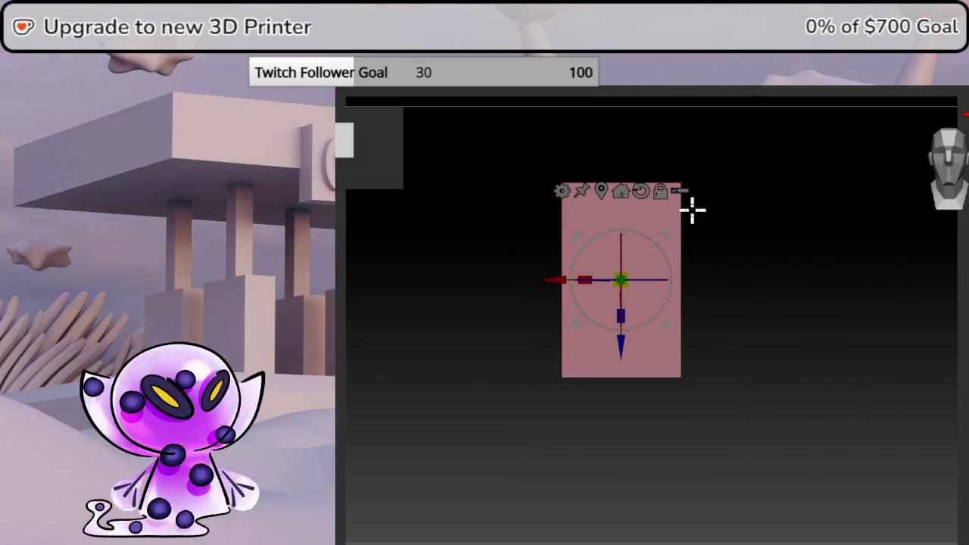
{"action": "left_click_drag", "start_coordinate": [888, 298], "coordinate": [841, 353]}
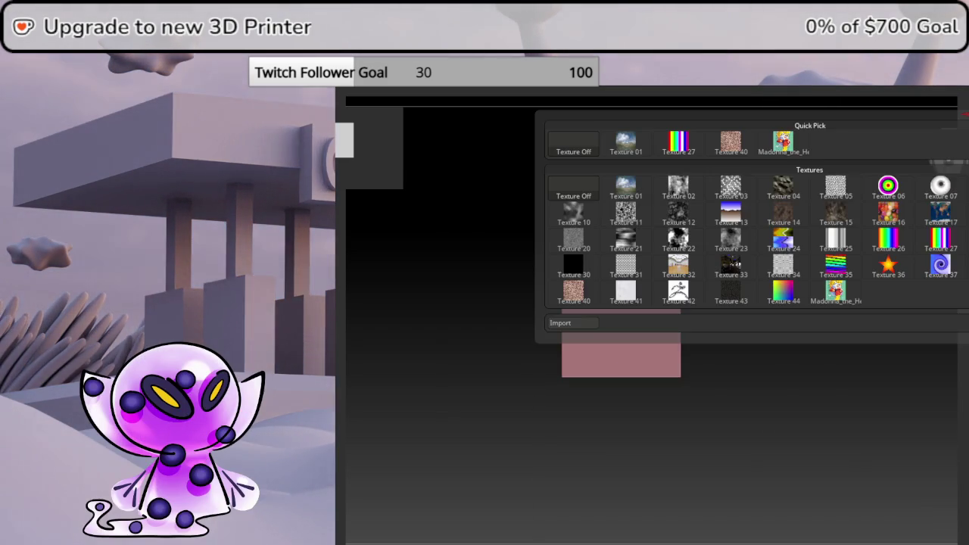
{"action": "left_click", "coordinate": [790, 144]}
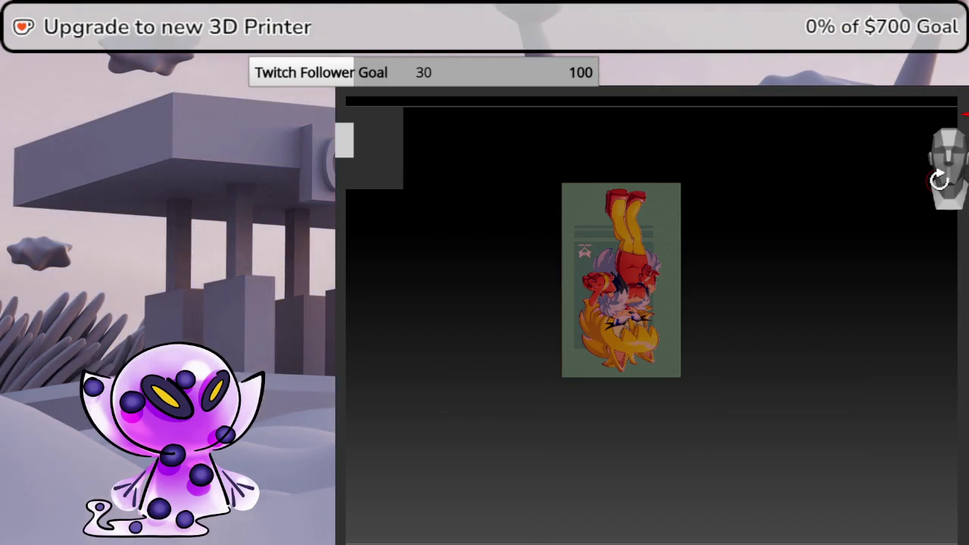
- Rotate the textured plane upright with the gizmo, then turn it so its pink back faces front
{"action": "key", "text": "w"}
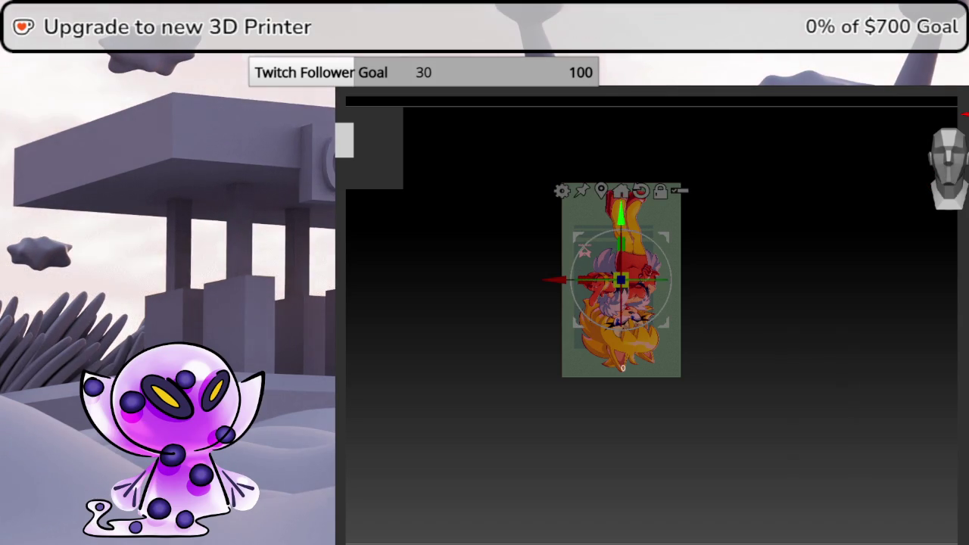
{"action": "mouse_move", "coordinate": [645, 238]}
{"action": "left_mouse_down"}
{"action": "mouse_move", "coordinate": [628, 342]}
{"action": "mouse_move", "coordinate": [588, 336]}
{"action": "left_mouse_up"}
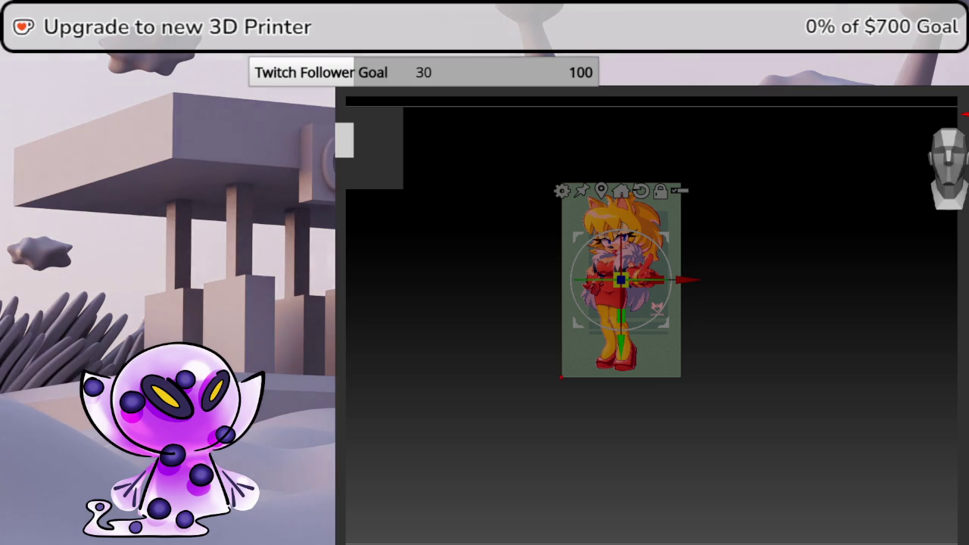
{"action": "key", "text": "t"}
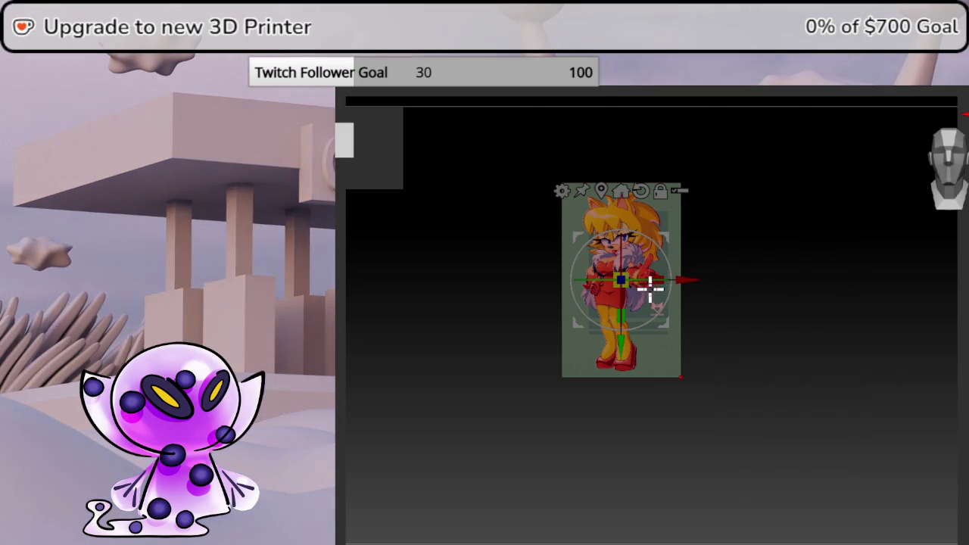
{"action": "left_click_drag", "start_coordinate": [630, 277], "coordinate": [768, 253]}
{"action": "key", "text": "ctrl+z"}
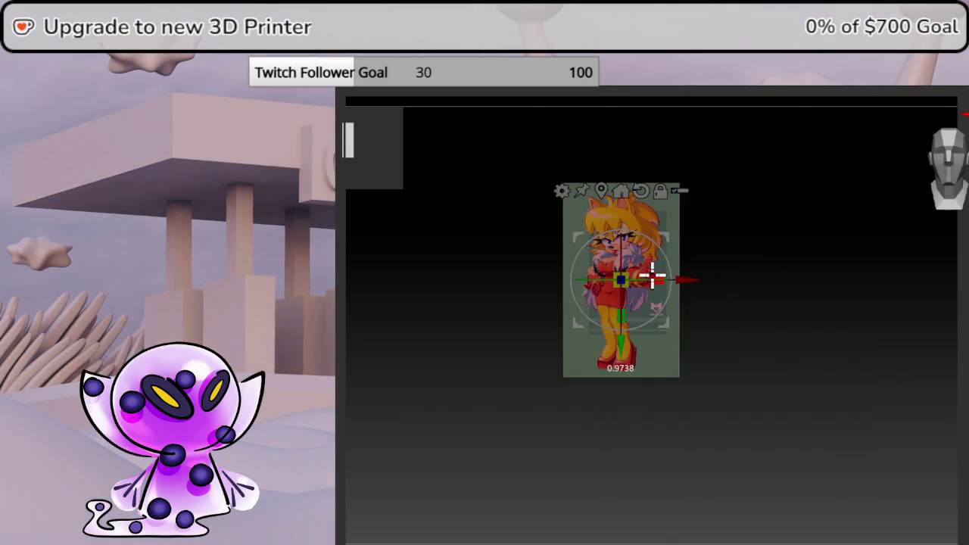
{"action": "left_click_drag", "start_coordinate": [656, 275], "coordinate": [449, 243]}
{"action": "left_click_drag", "start_coordinate": [509, 253], "coordinate": [716, 238]}
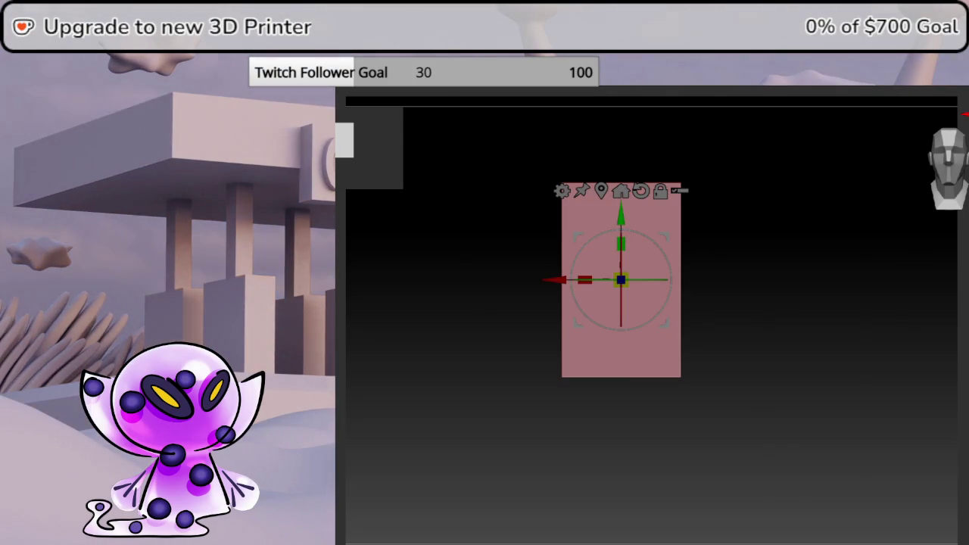
- Apply Flip H and Flip V to the Madonna texture and reapply it to the plane
{"action": "left_click", "coordinate": [788, 37]}
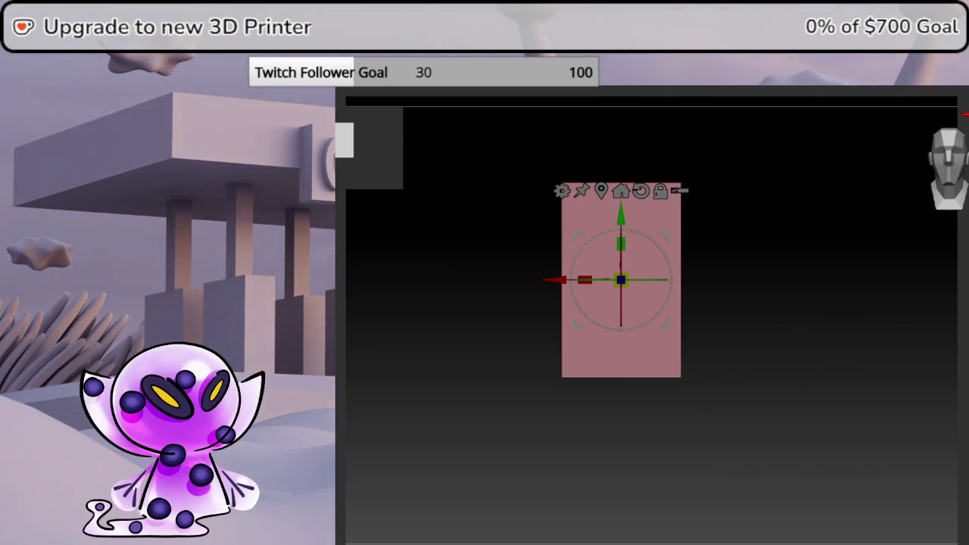
{"action": "key", "text": "q"}
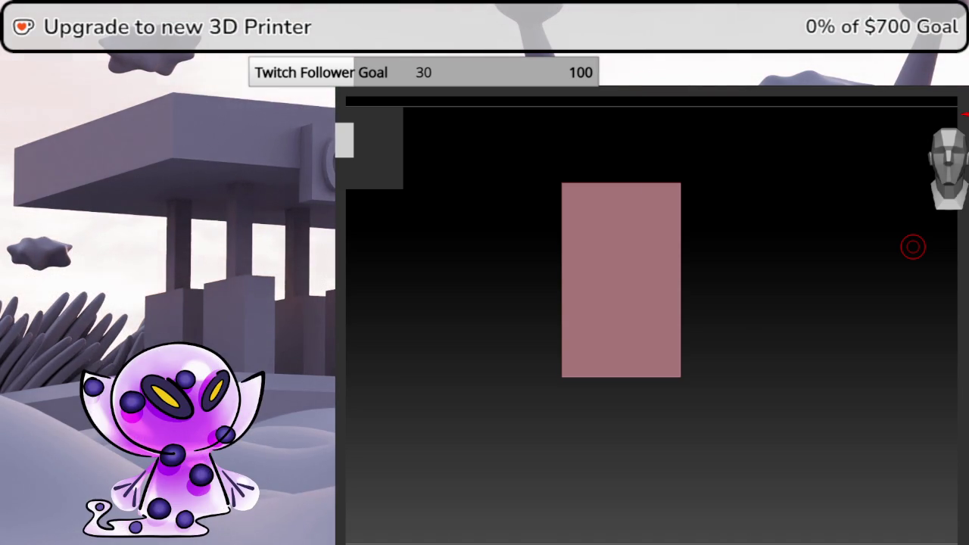
{"action": "key", "text": "t"}
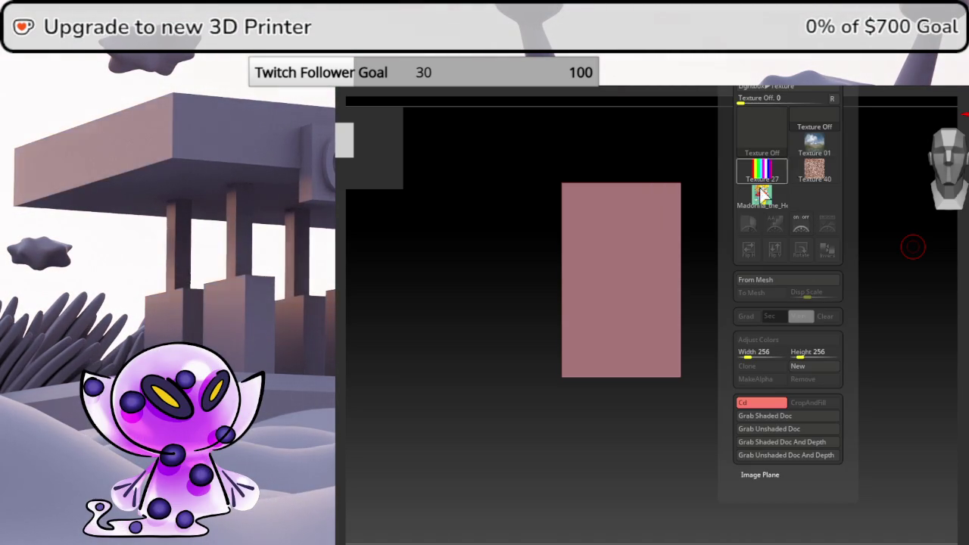
{"action": "left_click", "coordinate": [772, 203]}
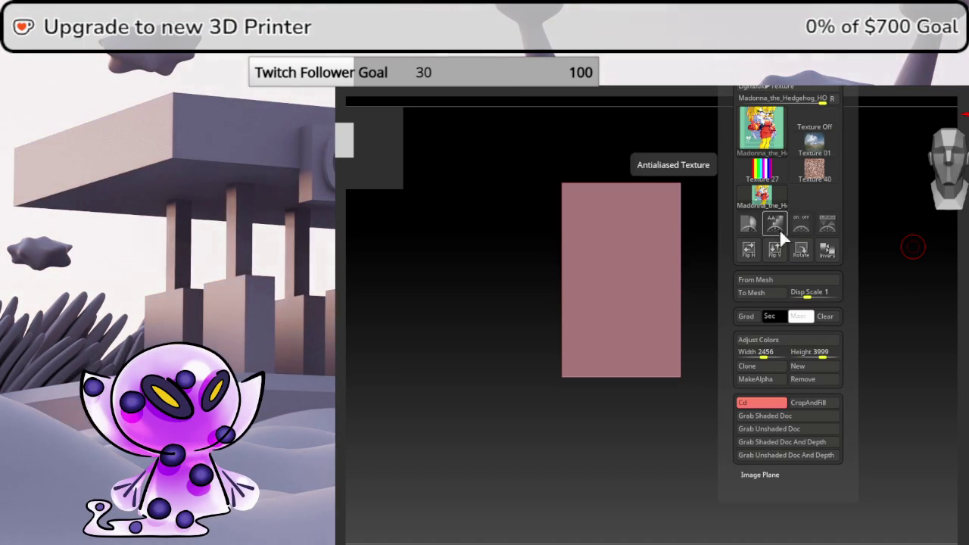
{"action": "left_click", "coordinate": [750, 250]}
{"action": "left_click", "coordinate": [774, 251]}
{"action": "left_click", "coordinate": [913, 247]}
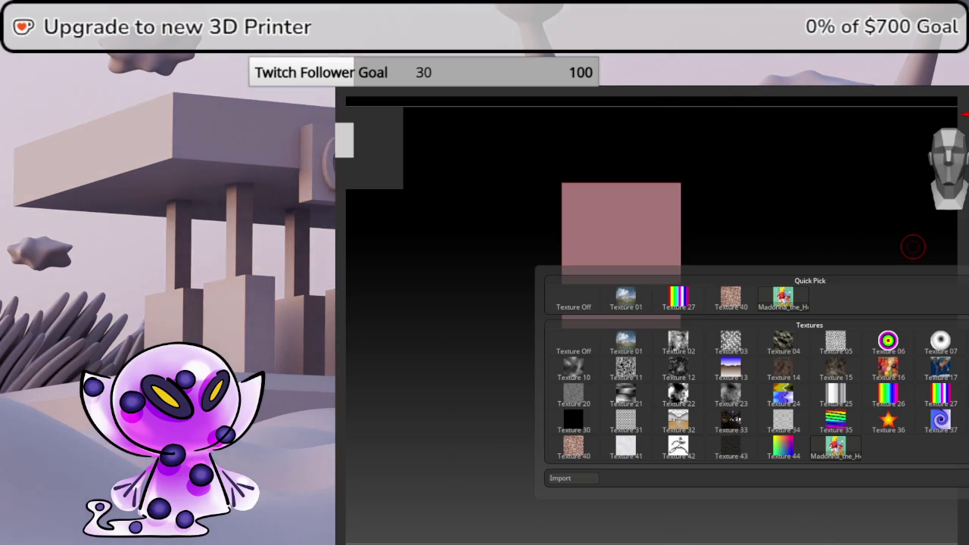
{"action": "left_click", "coordinate": [784, 297]}
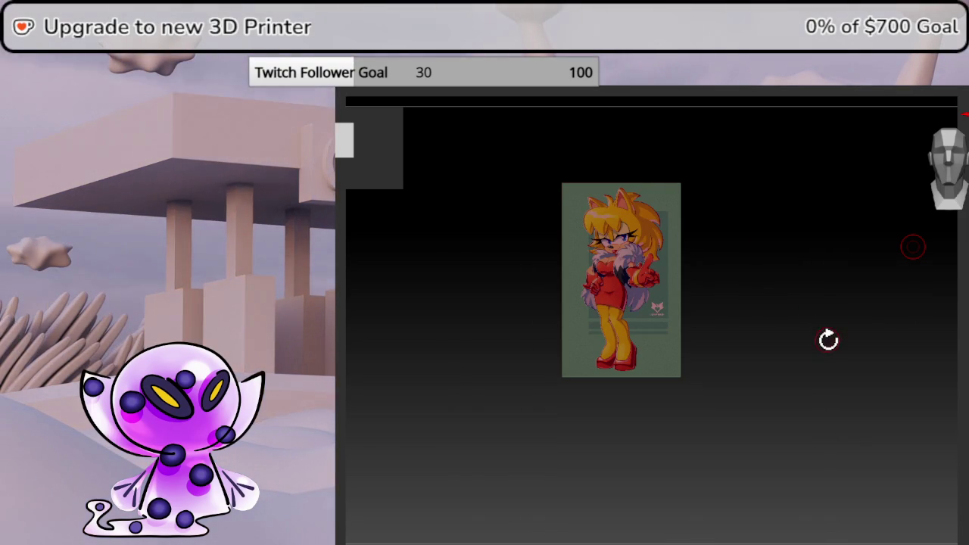
{"action": "mouse_move", "coordinate": [545, 368]}
{"action": "left_mouse_down"}
{"action": "mouse_move", "coordinate": [733, 417]}
{"action": "mouse_move", "coordinate": [617, 340]}
{"action": "mouse_move", "coordinate": [761, 419]}
{"action": "mouse_move", "coordinate": [680, 386]}
{"action": "mouse_move", "coordinate": [753, 472]}
{"action": "left_mouse_up"}
- Move the gizmo up onto the character's face and zoom in to frame the head
{"action": "mouse_move", "coordinate": [750, 424]}
{"action": "left_mouse_down"}
{"action": "mouse_move", "coordinate": [633, 399]}
{"action": "mouse_move", "coordinate": [567, 302]}
{"action": "mouse_move", "coordinate": [576, 253]}
{"action": "left_mouse_up"}
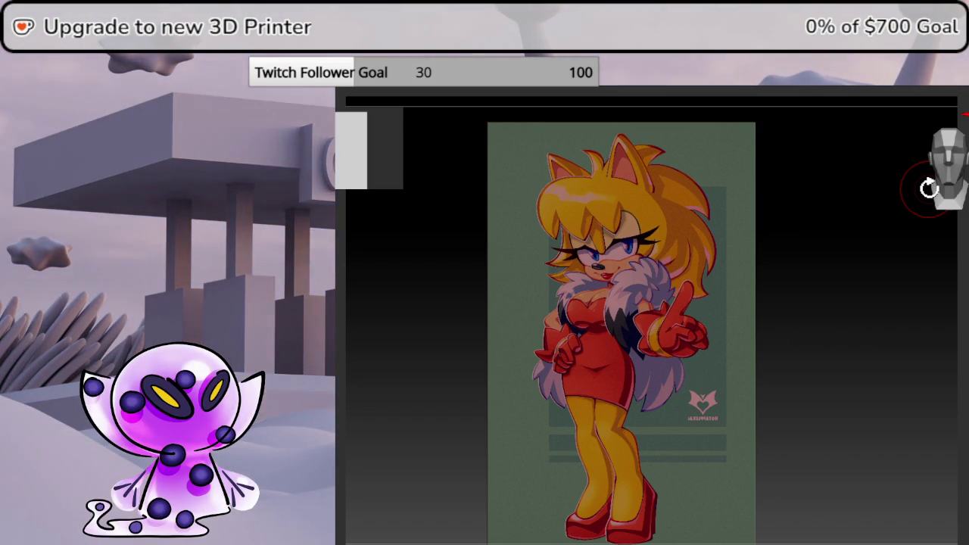
{"action": "left_click", "coordinate": [627, 325]}
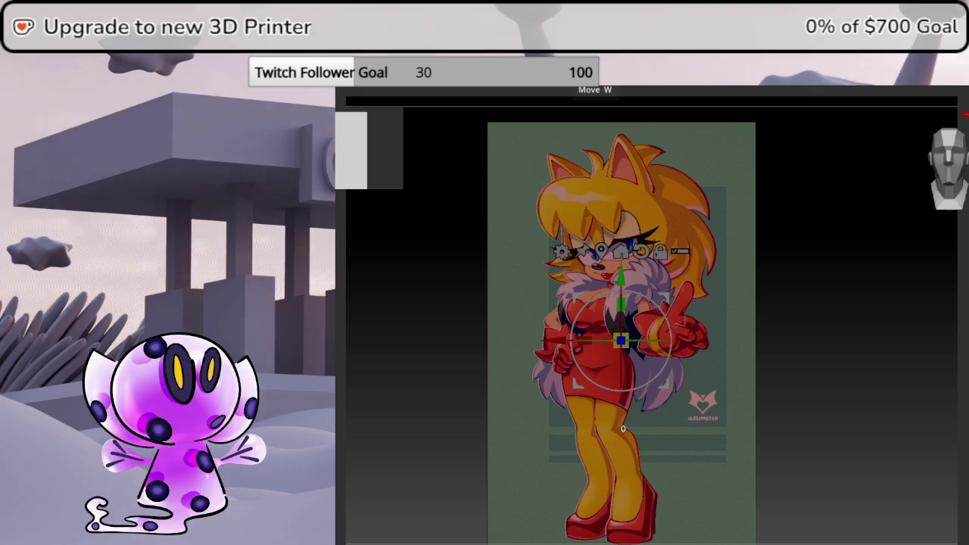
{"action": "left_click_drag", "start_coordinate": [661, 297], "coordinate": [667, 244]}
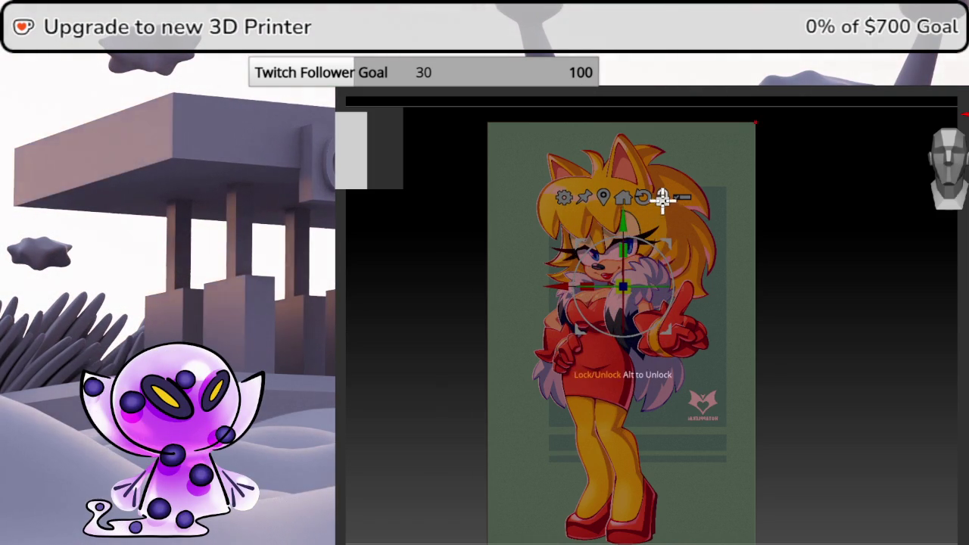
{"action": "scroll", "coordinate": [630, 201], "scroll_direction": "up", "scroll_amount": 2}
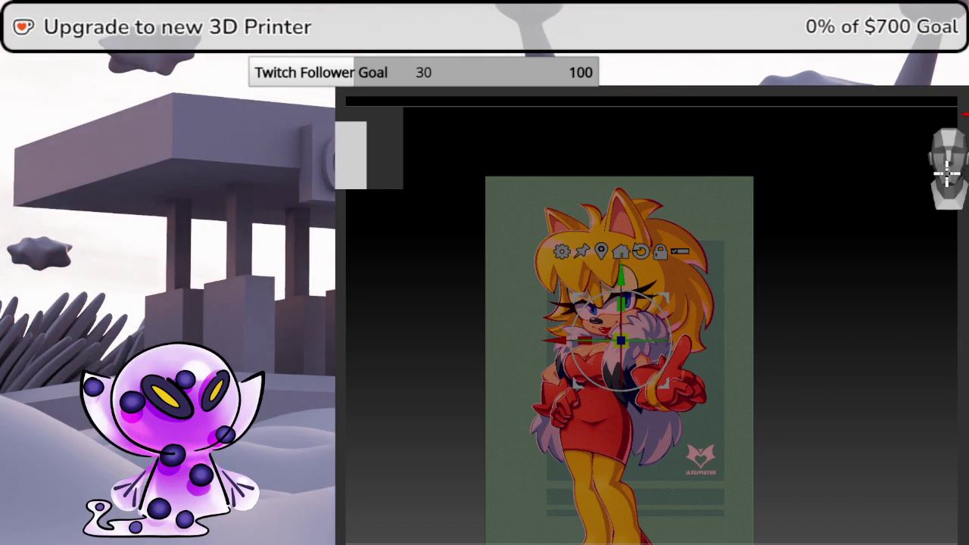
{"action": "scroll", "coordinate": [798, 318], "scroll_direction": "up", "scroll_amount": 5}
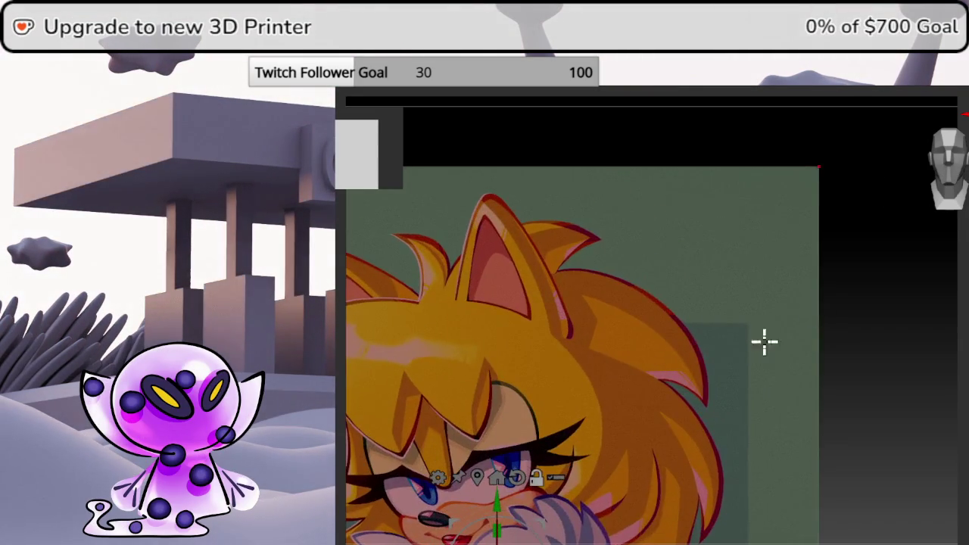
{"action": "scroll", "coordinate": [848, 284], "scroll_direction": "up", "scroll_amount": 3}
{"action": "scroll", "coordinate": [860, 274], "scroll_direction": "down", "scroll_amount": 2}
{"action": "scroll", "coordinate": [837, 275], "scroll_direction": "down", "scroll_amount": 2}
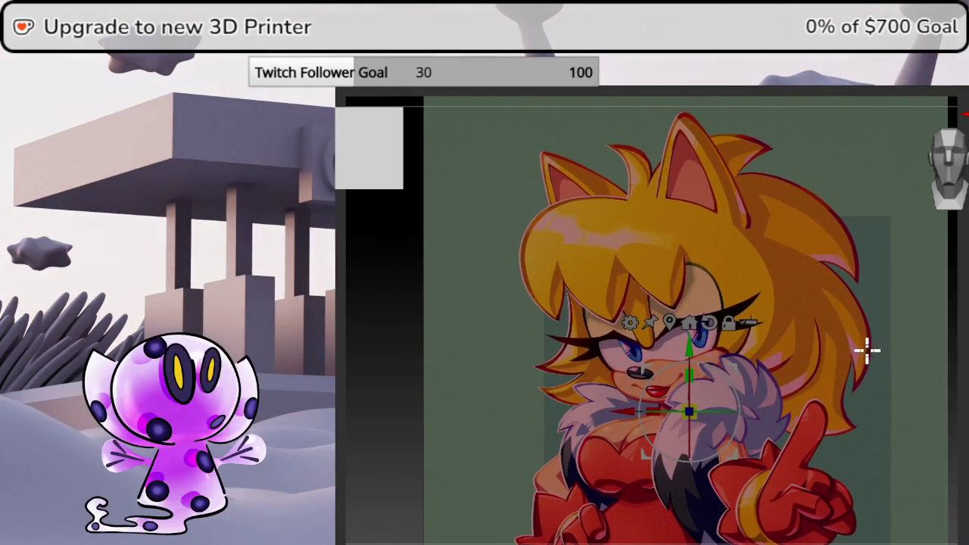
{"action": "scroll", "coordinate": [866, 347], "scroll_direction": "down", "scroll_amount": 2}
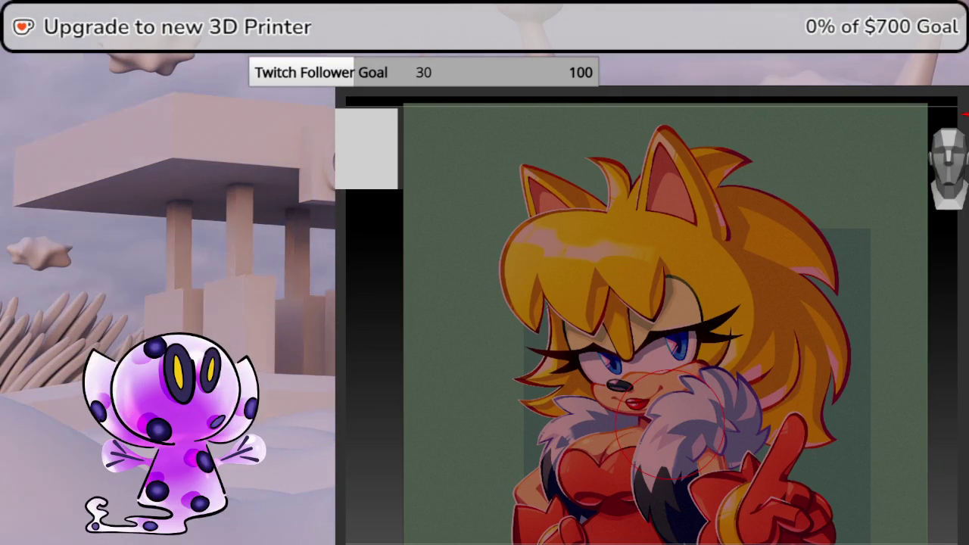
- Insert a Sphere3D and move and scale it over the reference character's head
{"action": "key", "text": "b"}
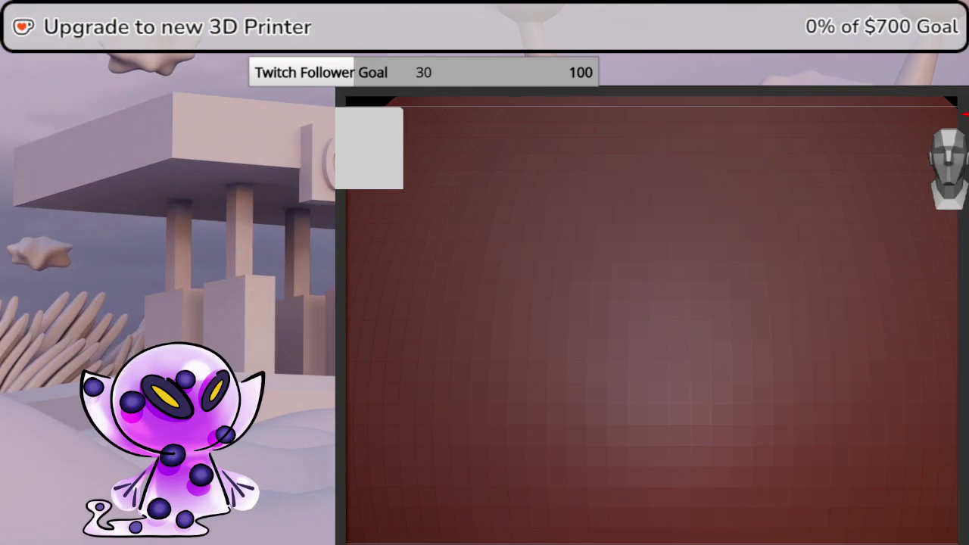
{"action": "key", "text": "w"}
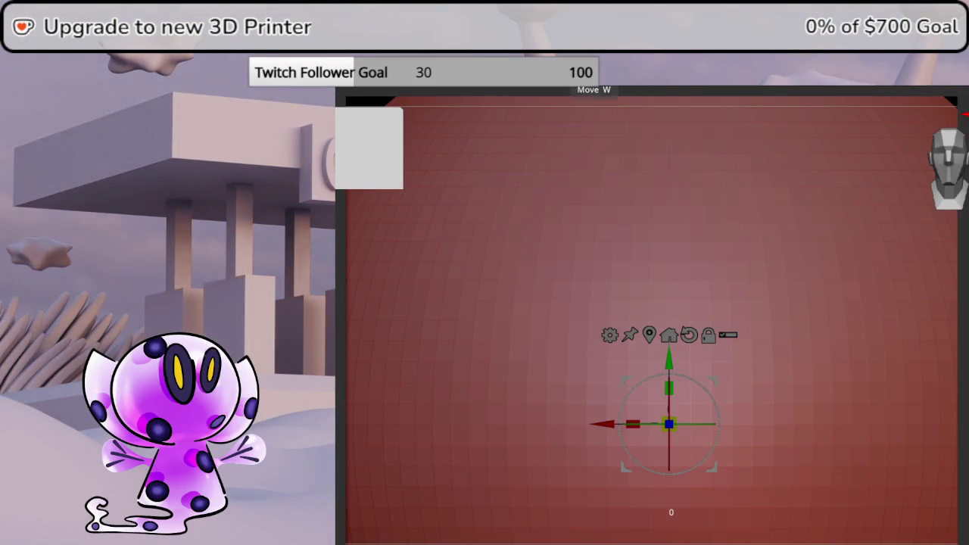
{"action": "scroll", "coordinate": [678, 402], "scroll_direction": "down", "scroll_amount": 5}
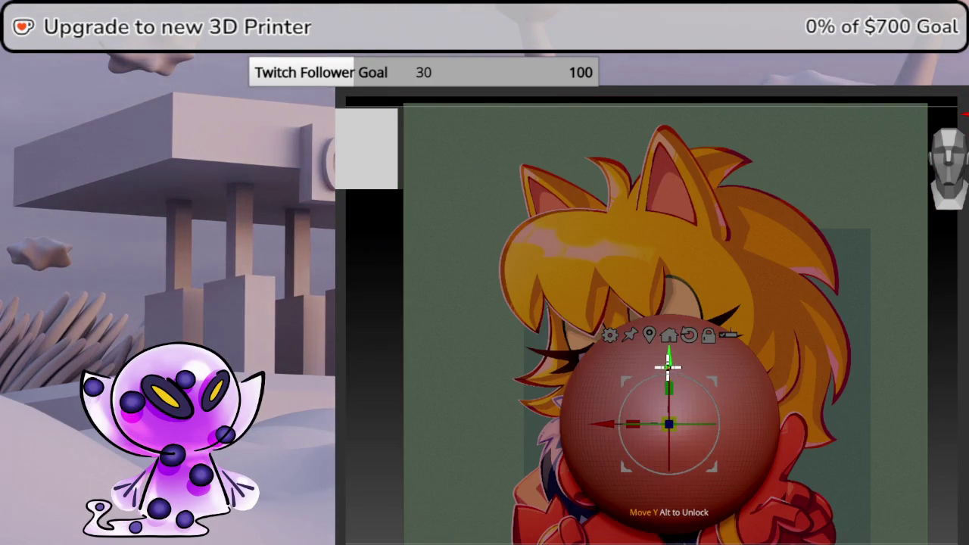
{"action": "left_click_drag", "start_coordinate": [668, 367], "coordinate": [701, 241]}
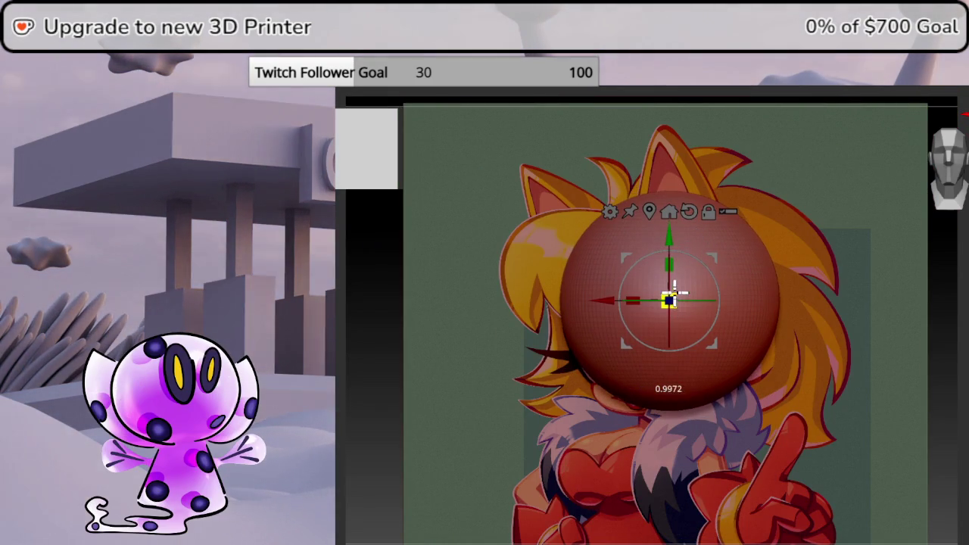
{"action": "left_click_drag", "start_coordinate": [673, 294], "coordinate": [670, 299]}
{"action": "mouse_move", "coordinate": [717, 256]}
{"action": "left_mouse_down"}
{"action": "mouse_move", "coordinate": [666, 274]}
{"action": "mouse_move", "coordinate": [640, 300]}
{"action": "left_mouse_up"}
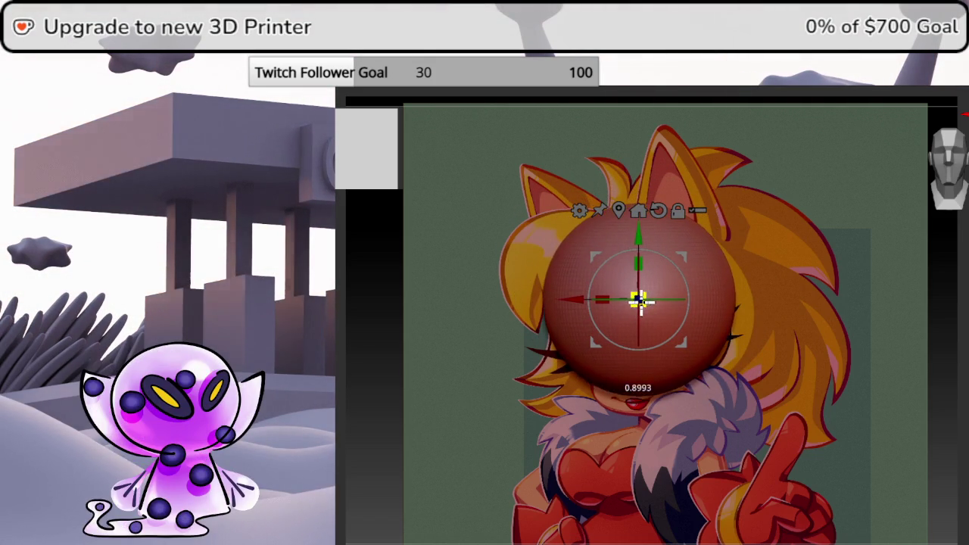
{"action": "mouse_move", "coordinate": [687, 256]}
{"action": "left_mouse_down"}
{"action": "mouse_move", "coordinate": [699, 248]}
{"action": "mouse_move", "coordinate": [703, 266]}
{"action": "left_mouse_up"}
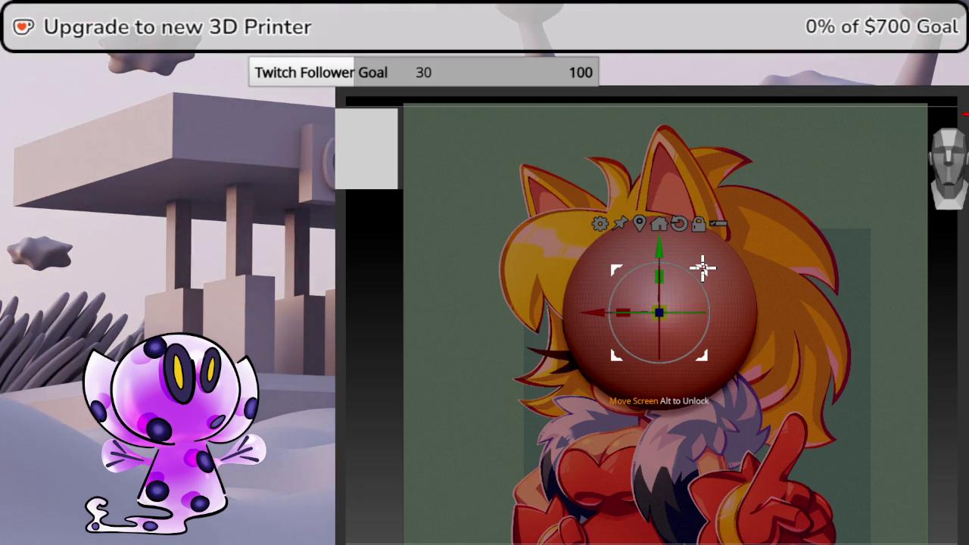
{"action": "mouse_move", "coordinate": [958, 275]}
{"action": "left_mouse_down"}
{"action": "mouse_move", "coordinate": [949, 303]}
{"action": "mouse_move", "coordinate": [936, 296]}
{"action": "left_mouse_up"}
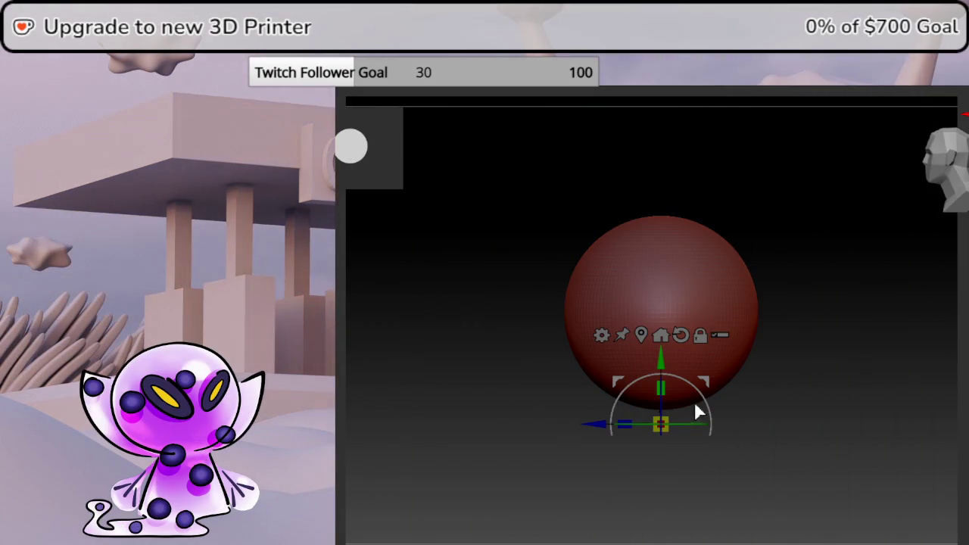
{"action": "left_click_drag", "start_coordinate": [689, 422], "coordinate": [768, 406]}
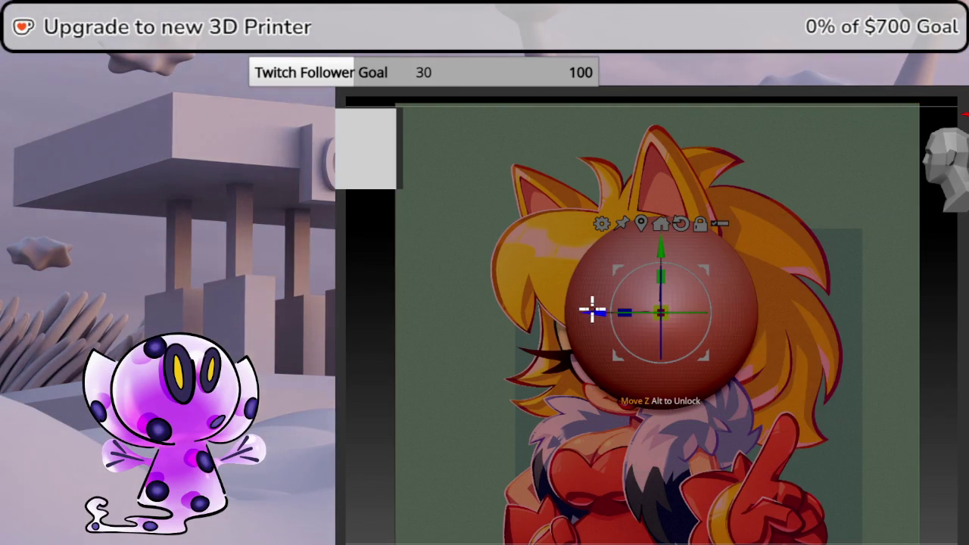
{"action": "left_click_drag", "start_coordinate": [588, 310], "coordinate": [582, 308]}
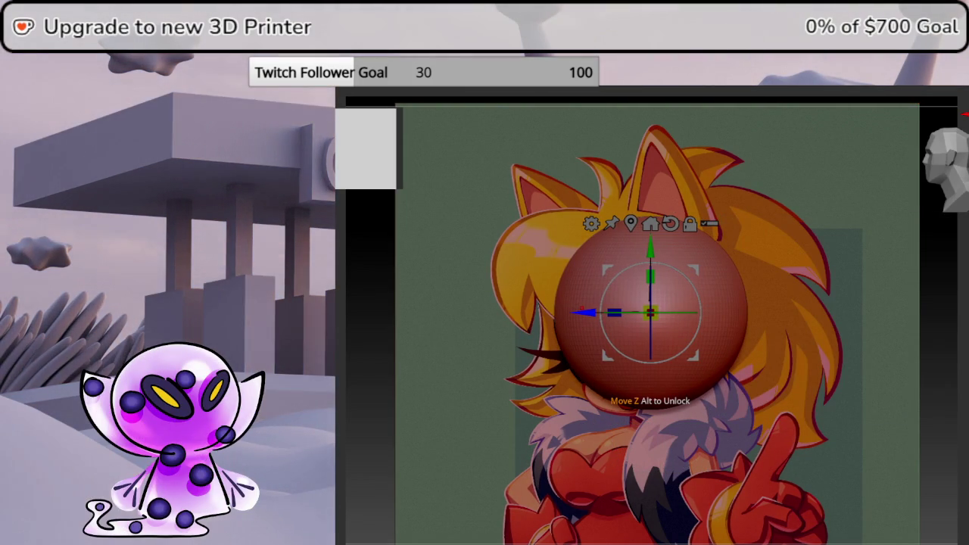
- Add a smaller sphere, hide the reference plane, and centre the mesh with Mesh To Axis
{"action": "key", "text": "F1"}
{"action": "left_click", "coordinate": [677, 362]}
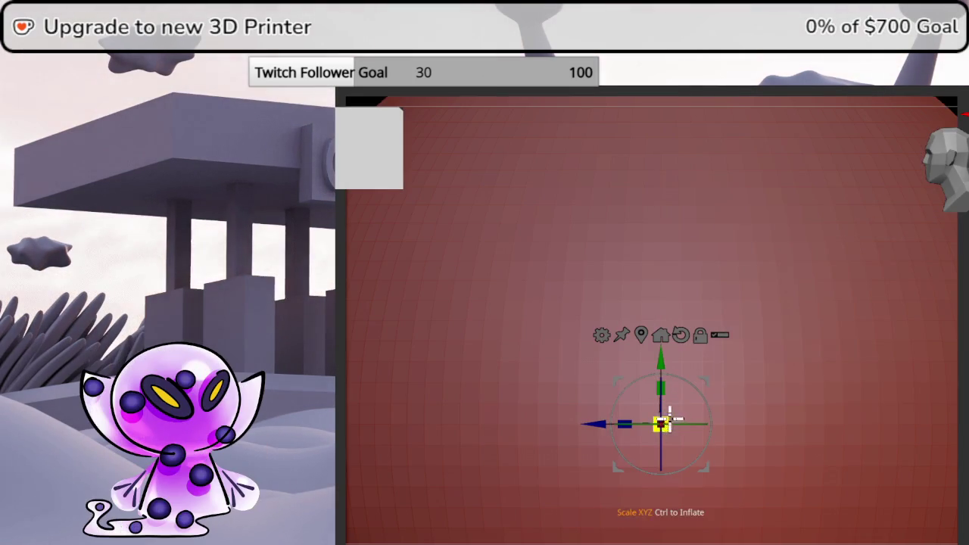
{"action": "left_click_drag", "start_coordinate": [669, 417], "coordinate": [614, 496]}
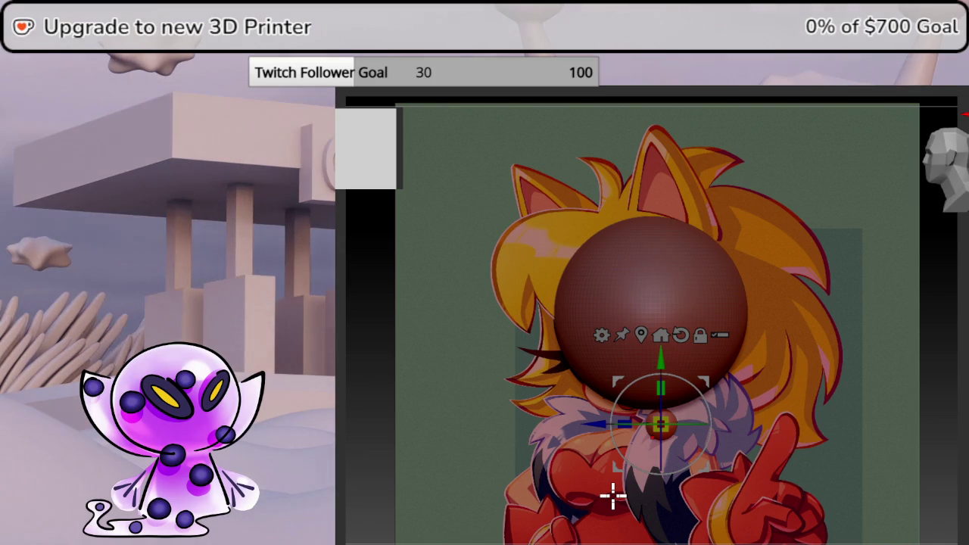
{"action": "left_click_drag", "start_coordinate": [613, 496], "coordinate": [757, 496], "text": "shift"}
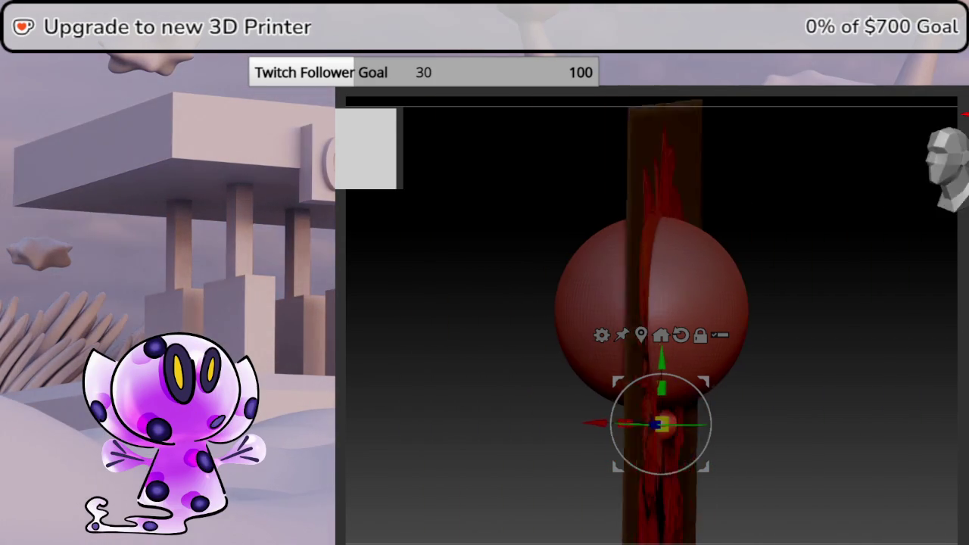
{"action": "left_click", "coordinate": [947, 195]}
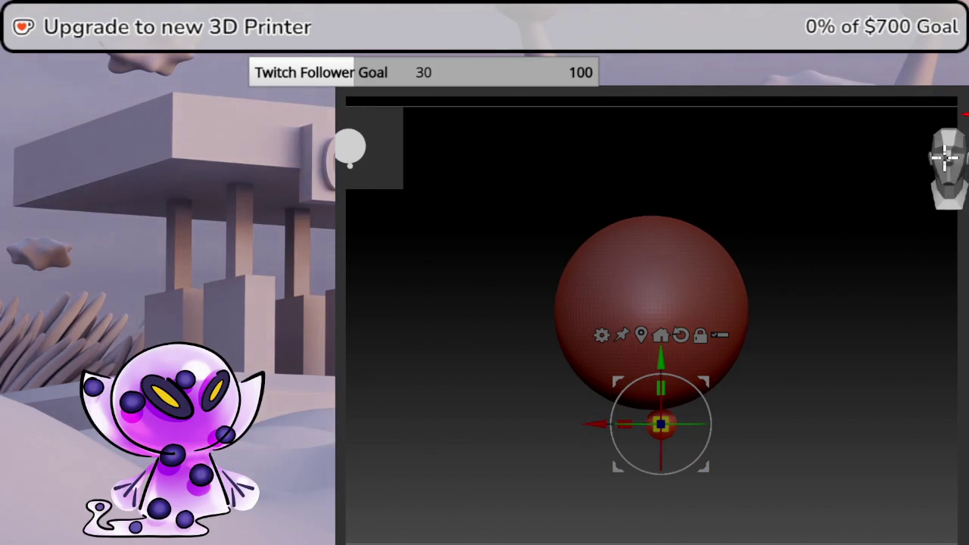
{"action": "left_click", "coordinate": [662, 336]}
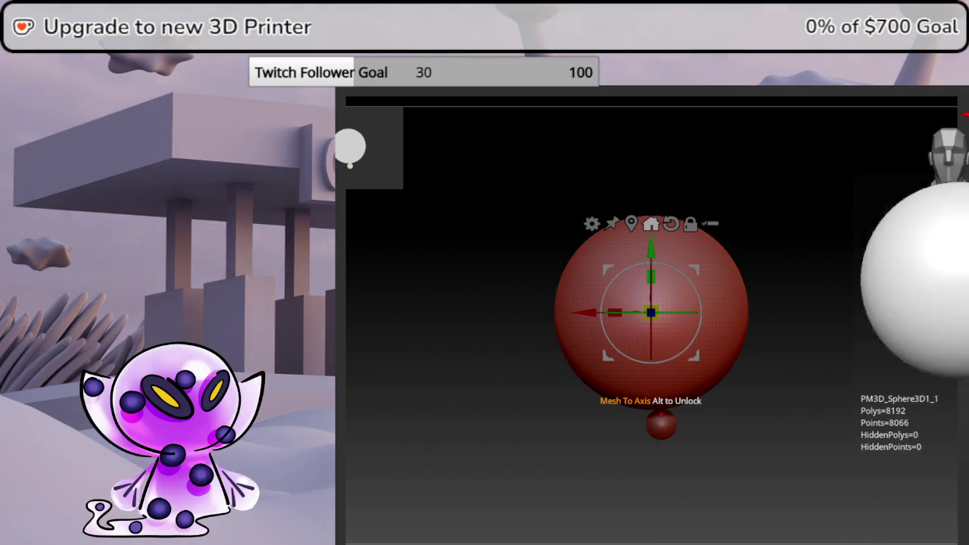
- Reposition the big head sphere up and slightly left over the reference head
{"action": "mouse_move", "coordinate": [674, 371]}
{"action": "left_mouse_down"}
{"action": "mouse_move", "coordinate": [682, 219]}
{"action": "mouse_move", "coordinate": [677, 250]}
{"action": "left_mouse_up"}
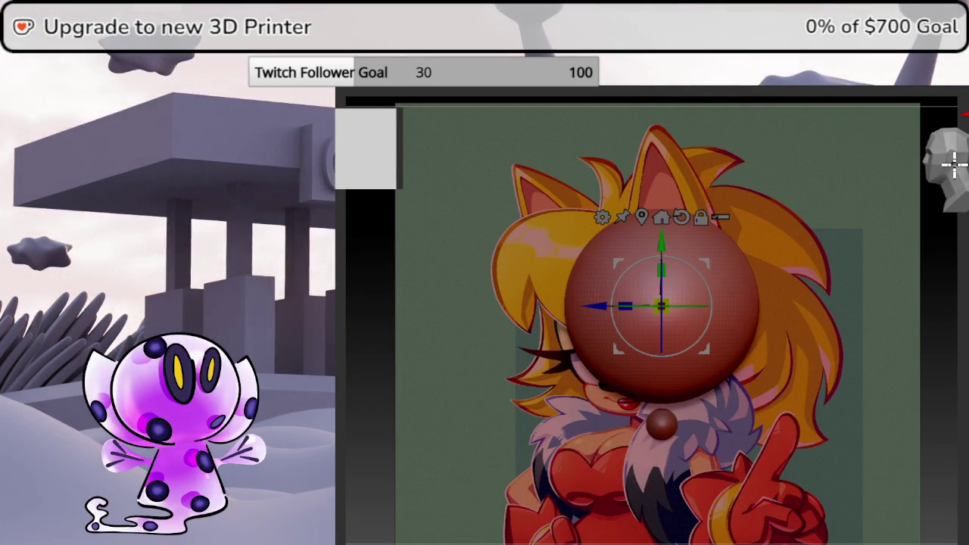
{"action": "left_click_drag", "start_coordinate": [707, 262], "coordinate": [698, 273]}
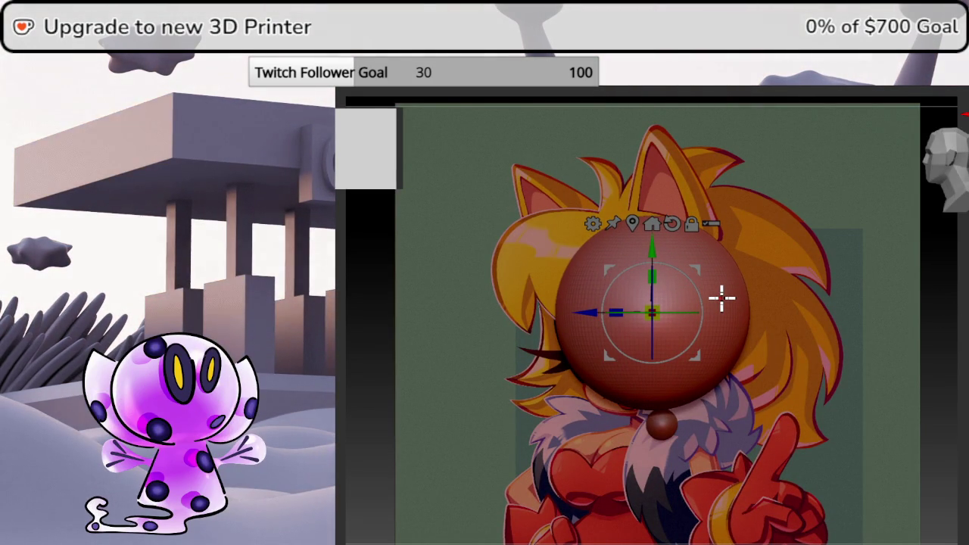
{"action": "scroll", "coordinate": [666, 379], "scroll_direction": "up", "scroll_amount": 1}
{"action": "scroll", "coordinate": [676, 396], "scroll_direction": "up", "scroll_amount": 2}
- Select the small sphere, rotate it about 90°, and move it up under the head
{"action": "left_click", "coordinate": [685, 415]}
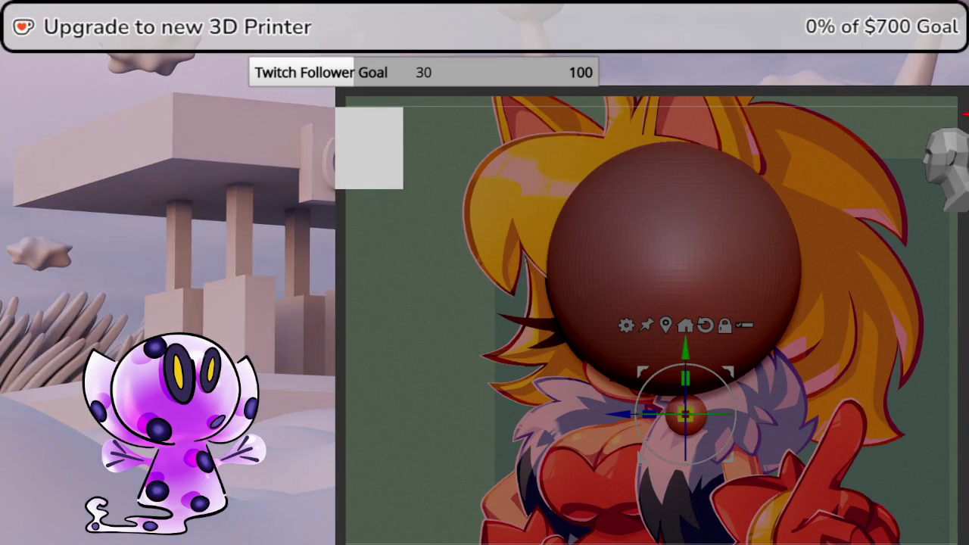
{"action": "left_click_drag", "start_coordinate": [963, 324], "coordinate": [968, 311]}
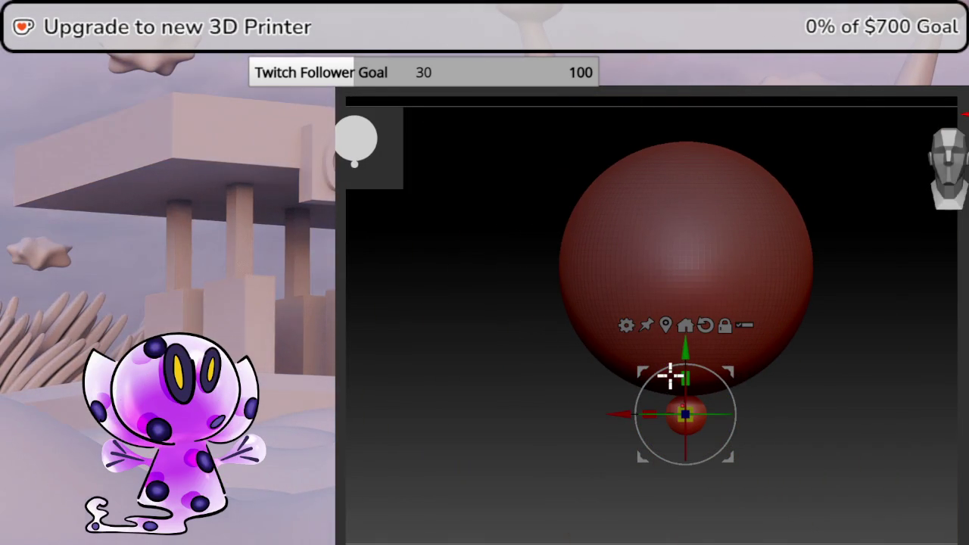
{"action": "mouse_move", "coordinate": [922, 371]}
{"action": "left_mouse_down"}
{"action": "mouse_move", "coordinate": [737, 480]}
{"action": "mouse_move", "coordinate": [881, 474]}
{"action": "mouse_move", "coordinate": [960, 496]}
{"action": "left_mouse_up"}
{"action": "mouse_move", "coordinate": [707, 362]}
{"action": "left_mouse_down"}
{"action": "mouse_move", "coordinate": [721, 385]}
{"action": "mouse_move", "coordinate": [714, 460]}
{"action": "left_mouse_up"}
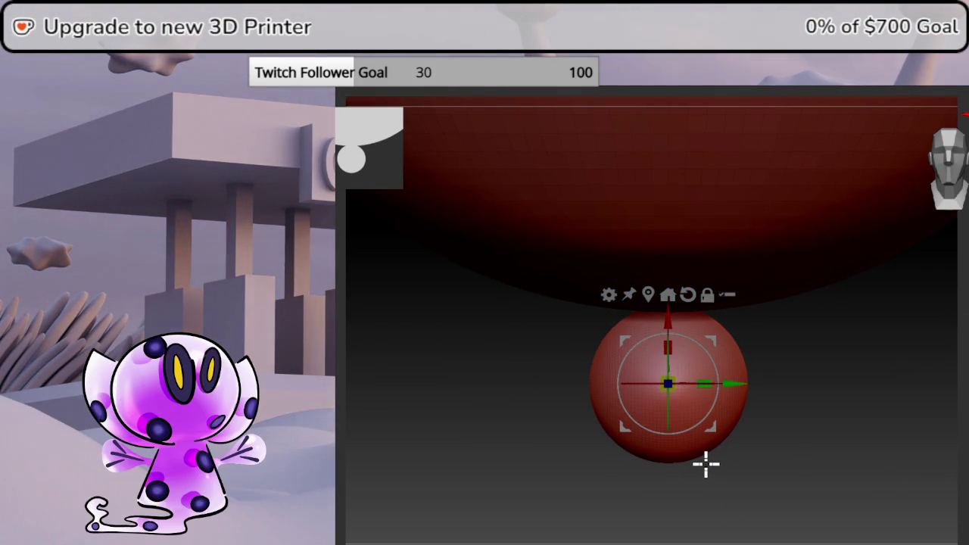
{"action": "left_click_drag", "start_coordinate": [960, 348], "coordinate": [904, 340]}
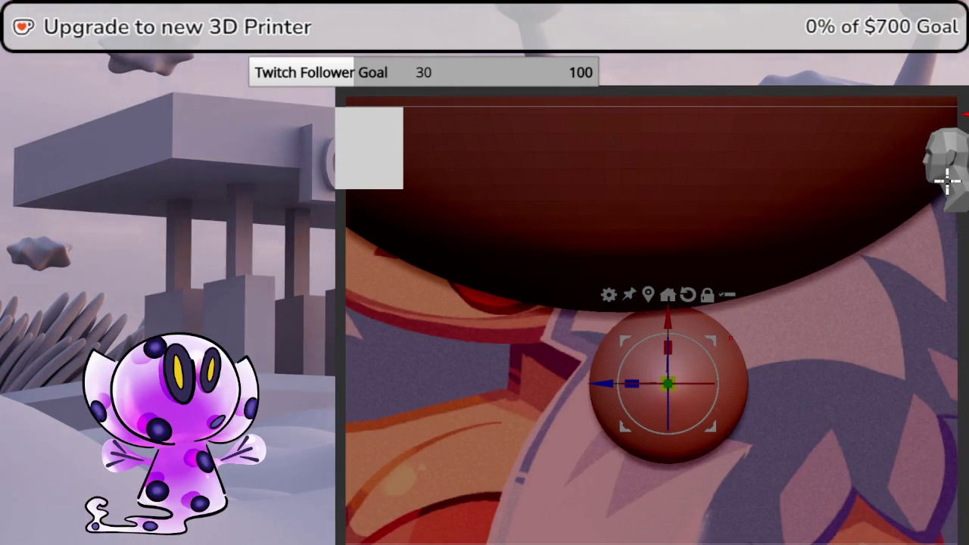
{"action": "mouse_move", "coordinate": [912, 179]}
{"action": "left_mouse_down"}
{"action": "mouse_move", "coordinate": [545, 450]}
{"action": "mouse_move", "coordinate": [467, 391]}
{"action": "mouse_move", "coordinate": [529, 334]}
{"action": "left_mouse_up"}
{"action": "left_click_drag", "start_coordinate": [722, 340], "coordinate": [628, 281]}
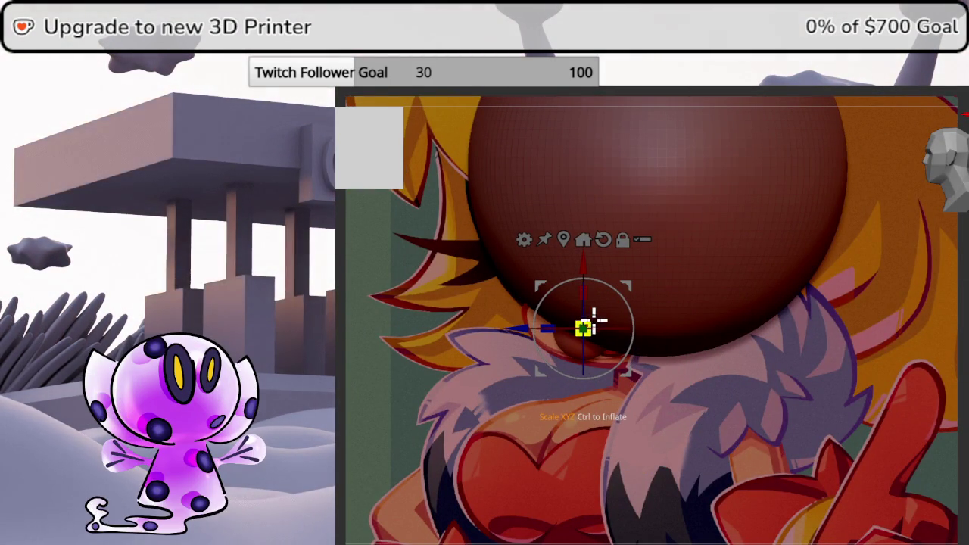
- Stretch the small sphere wide horizontally, checking it against front and side views
{"action": "left_click", "coordinate": [956, 181]}
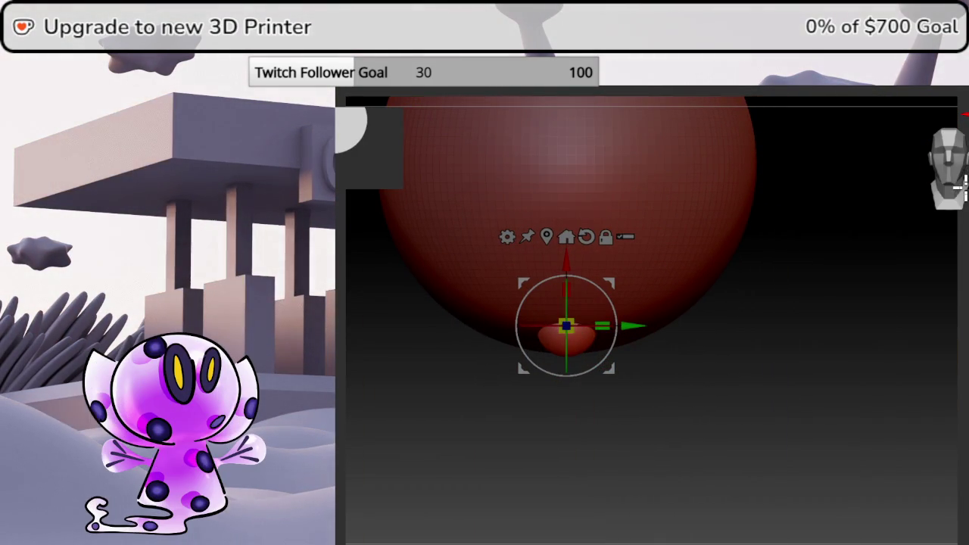
{"action": "mouse_move", "coordinate": [664, 298]}
{"action": "left_mouse_down"}
{"action": "mouse_move", "coordinate": [711, 291]}
{"action": "mouse_move", "coordinate": [703, 295]}
{"action": "left_mouse_up"}
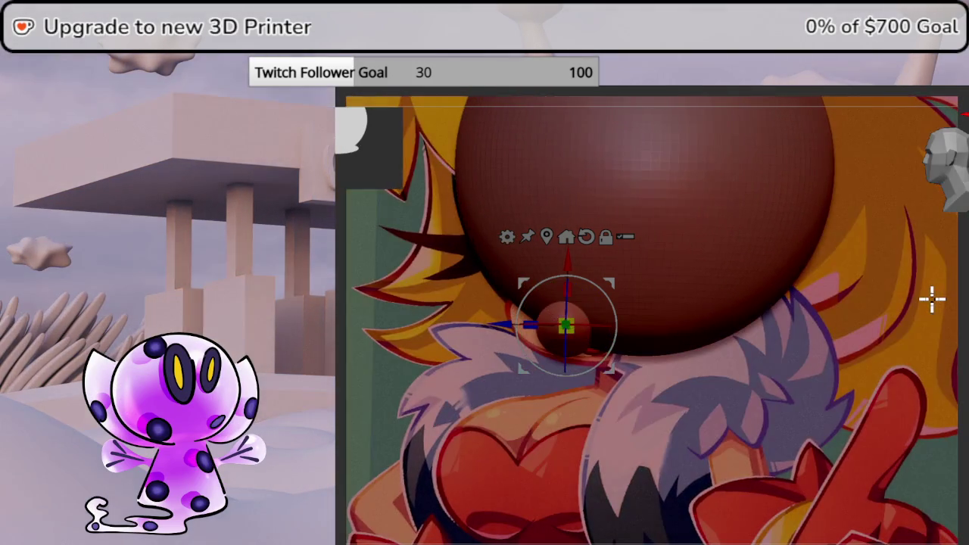
{"action": "left_click_drag", "start_coordinate": [941, 220], "coordinate": [870, 227]}
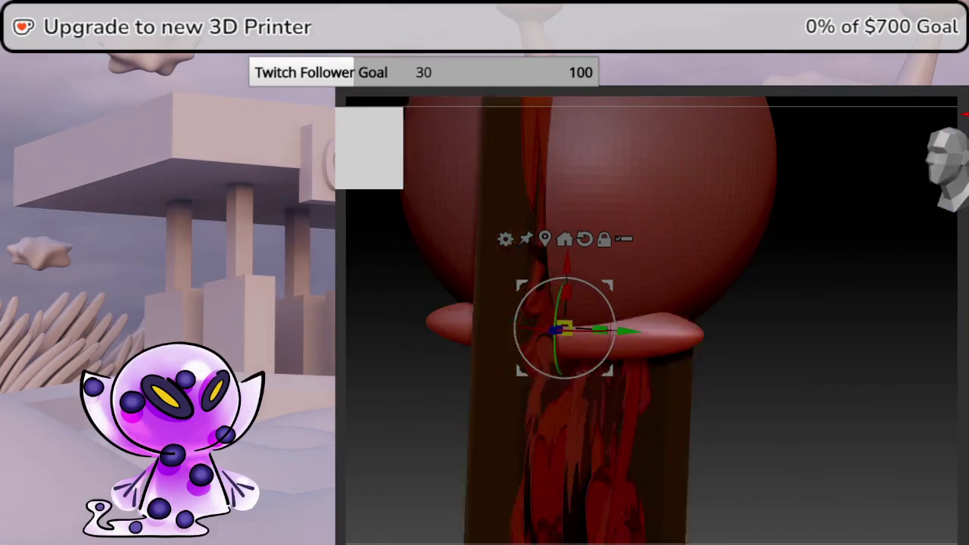
{"action": "left_click", "coordinate": [946, 170]}
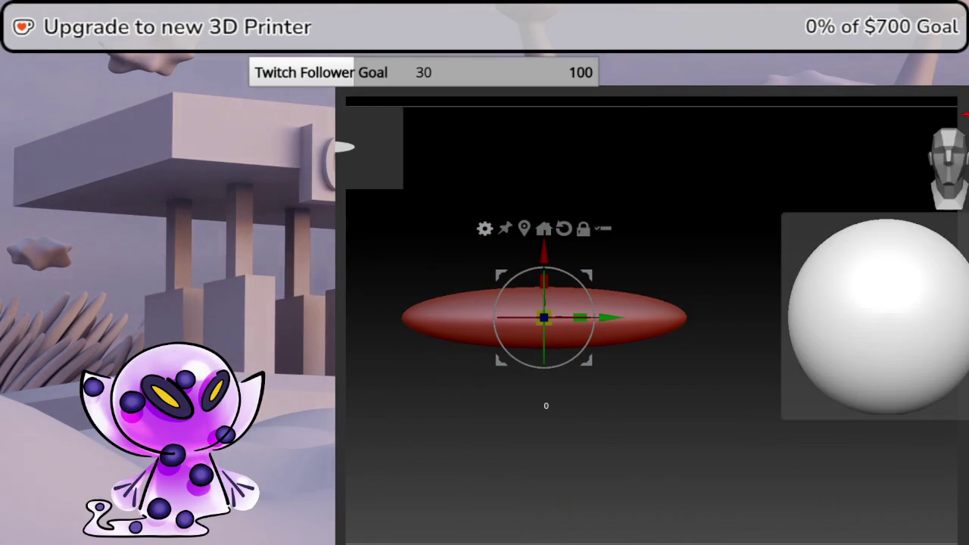
{"action": "left_click", "coordinate": [930, 182]}
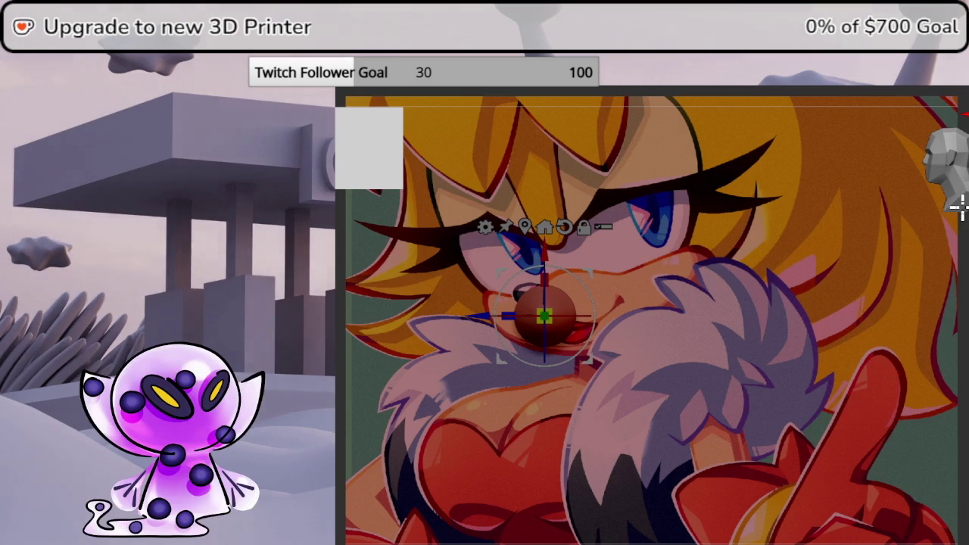
{"action": "key", "text": "q"}
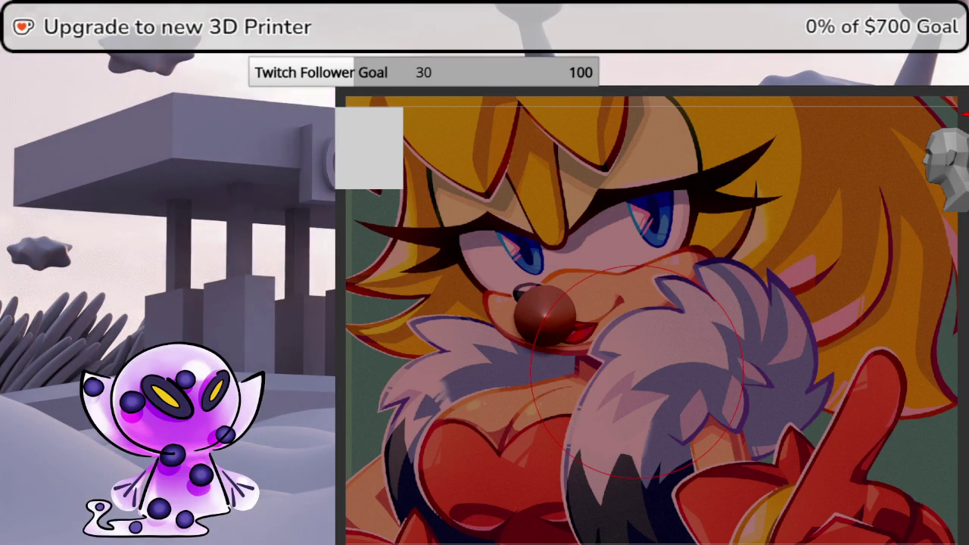
{"action": "key", "text": "x"}
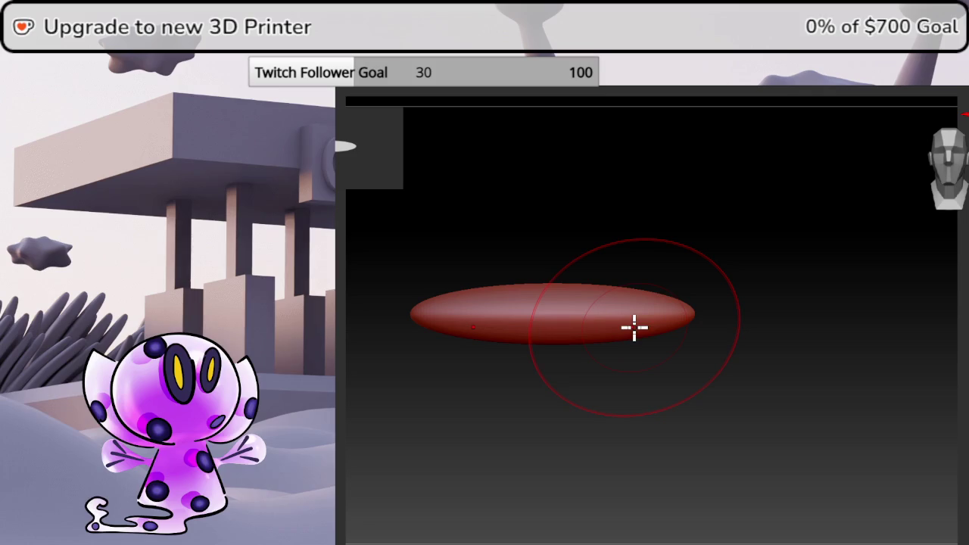
{"action": "key", "text": "space"}
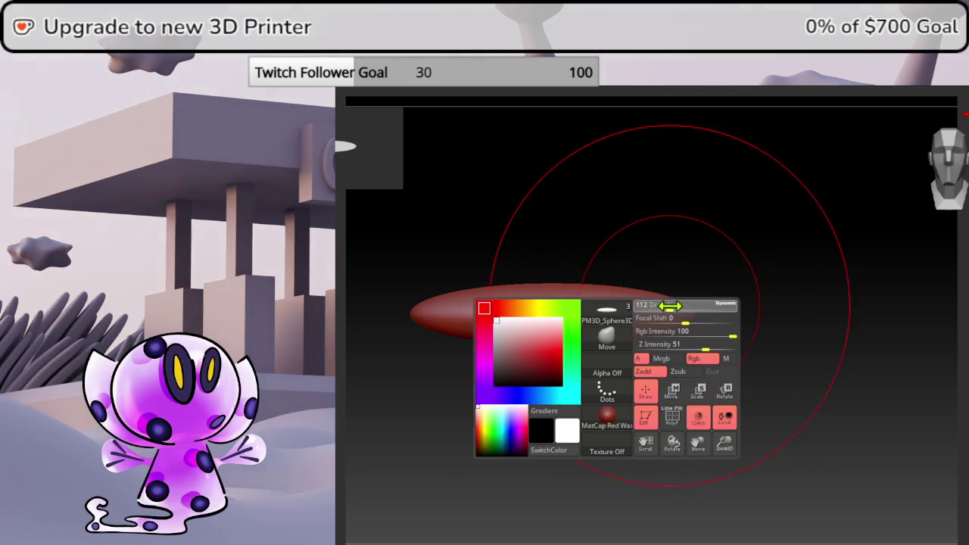
- Add the Bend Curve deformer to the muzzle ellipse and lower its curve resolution
{"action": "left_click", "coordinate": [492, 224]}
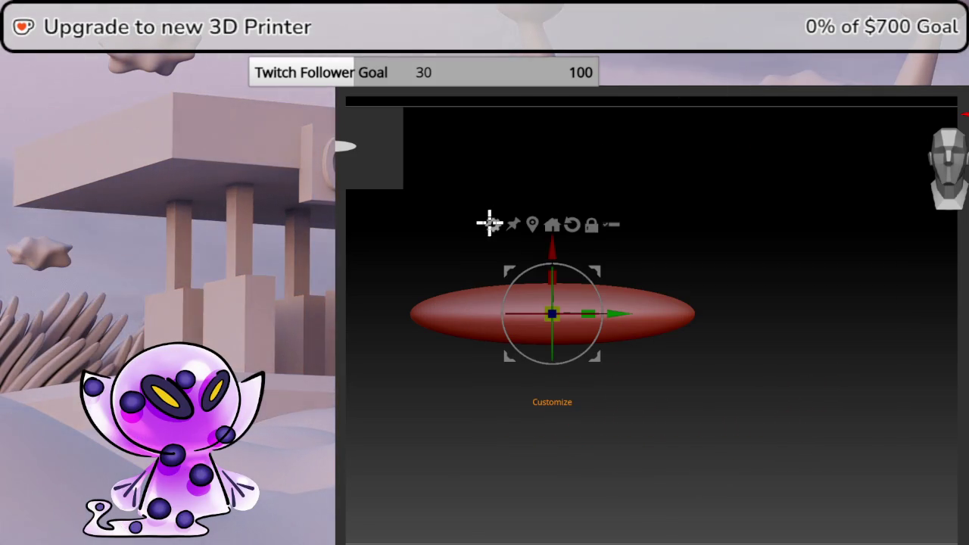
{"action": "left_click", "coordinate": [492, 225]}
{"action": "left_click", "coordinate": [613, 257]}
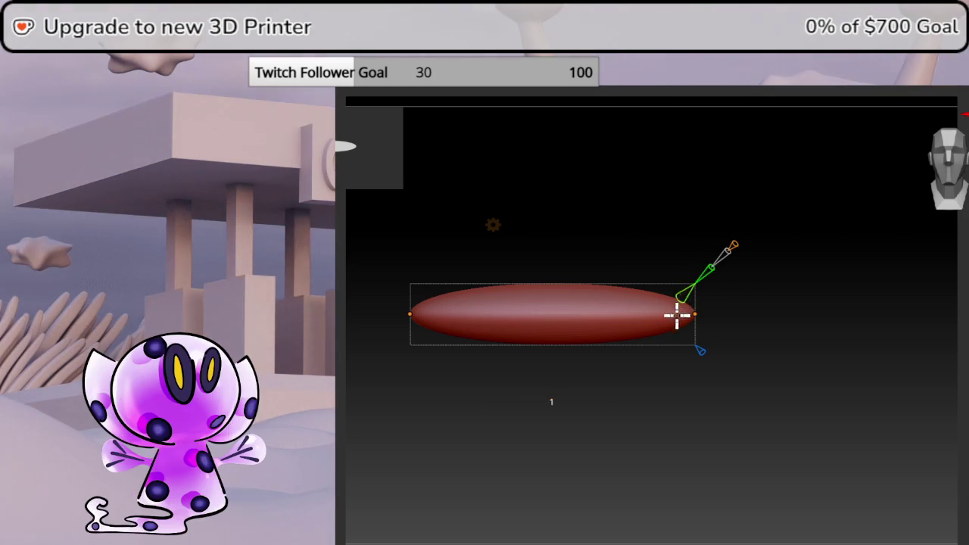
{"action": "left_click_drag", "start_coordinate": [735, 244], "coordinate": [737, 243]}
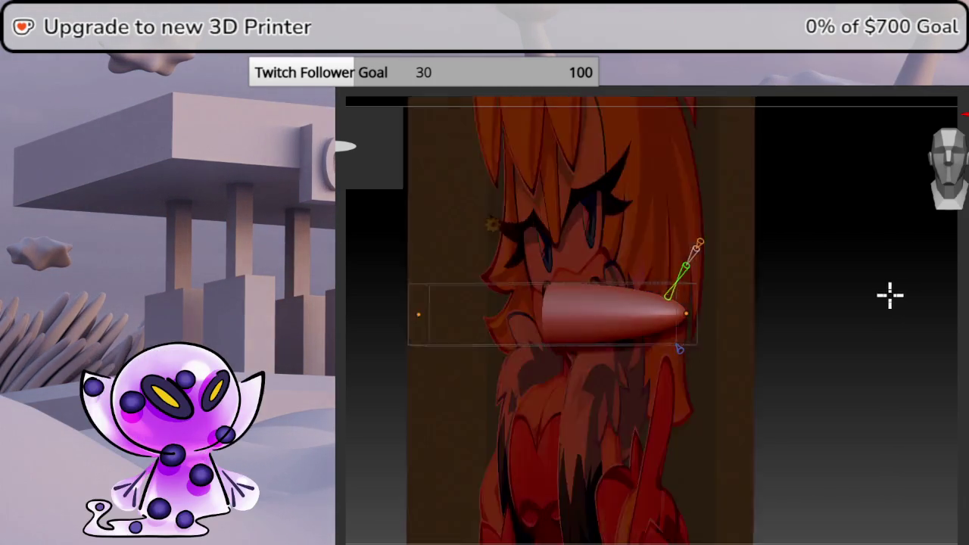
- Bend the ellipse's right end upward into a crescent curve
{"action": "left_click_drag", "start_coordinate": [891, 292], "coordinate": [870, 320]}
{"action": "left_click_drag", "start_coordinate": [902, 357], "coordinate": [902, 378]}
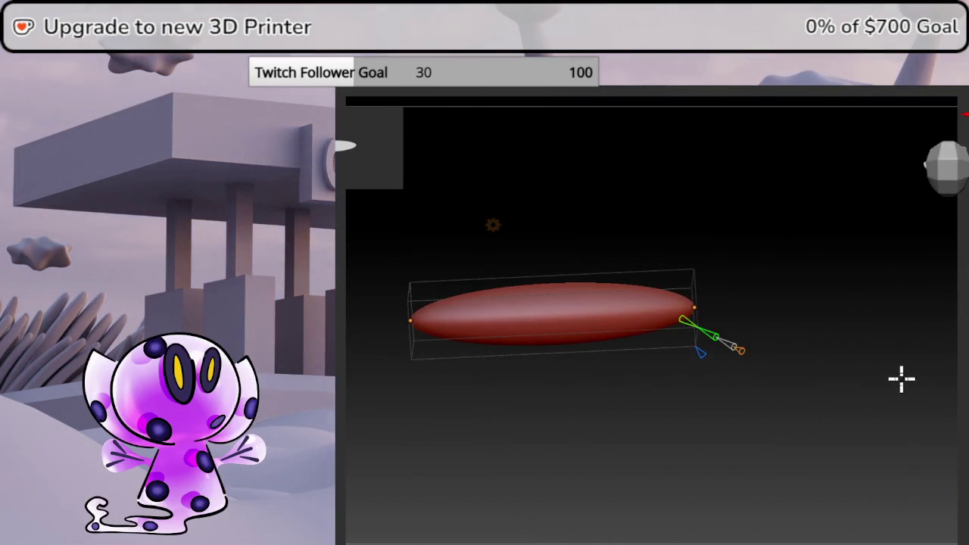
{"action": "left_click", "coordinate": [938, 164]}
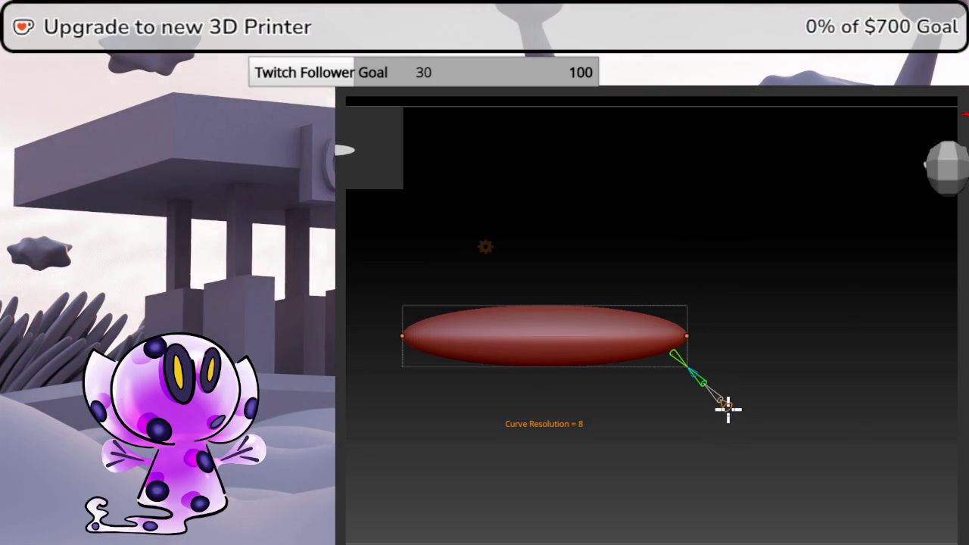
{"action": "left_click_drag", "start_coordinate": [729, 410], "coordinate": [729, 411]}
{"action": "mouse_move", "coordinate": [688, 336]}
{"action": "left_mouse_down"}
{"action": "mouse_move", "coordinate": [694, 296]}
{"action": "mouse_move", "coordinate": [680, 238]}
{"action": "left_mouse_up"}
{"action": "left_click", "coordinate": [948, 162]}
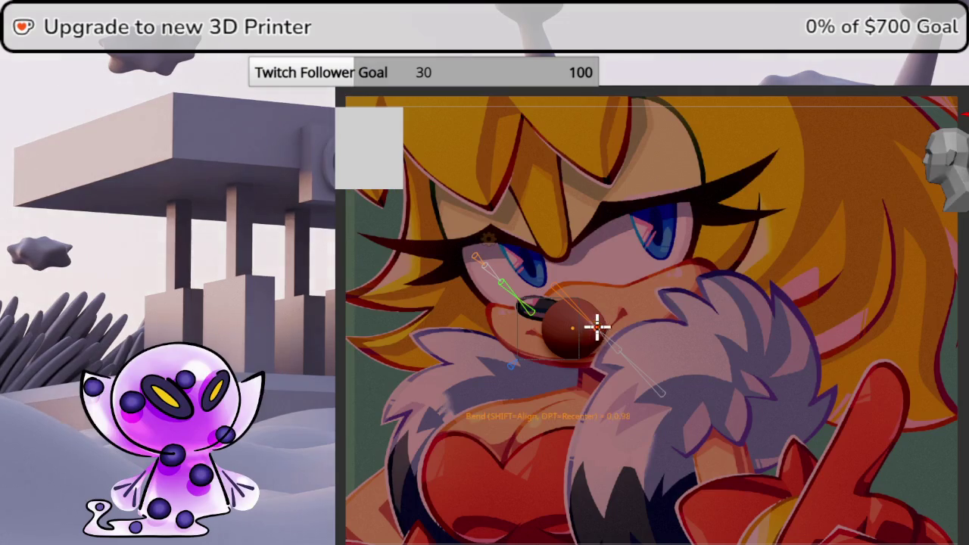
- Position the bent crescent over the reference nose
{"action": "left_click_drag", "start_coordinate": [596, 327], "coordinate": [636, 299]}
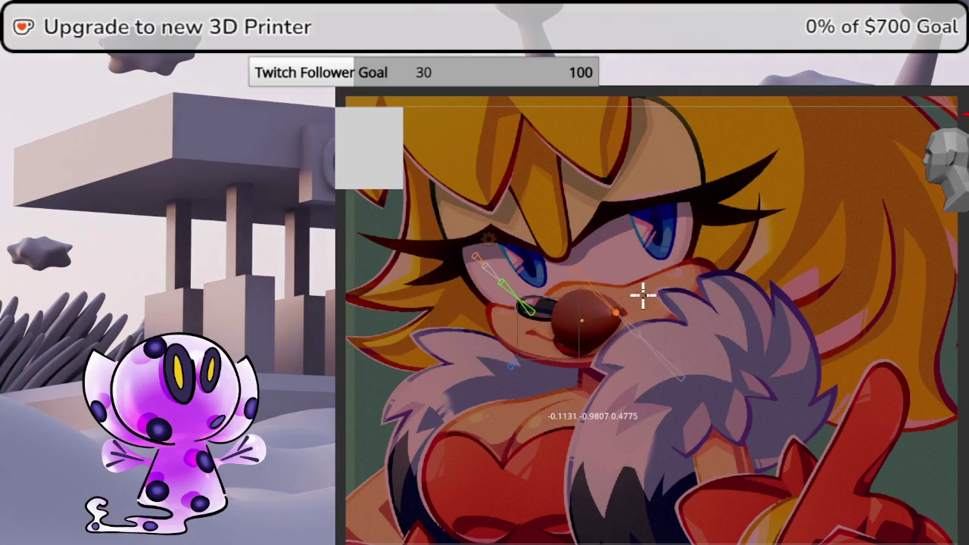
{"action": "left_click_drag", "start_coordinate": [676, 267], "coordinate": [584, 321]}
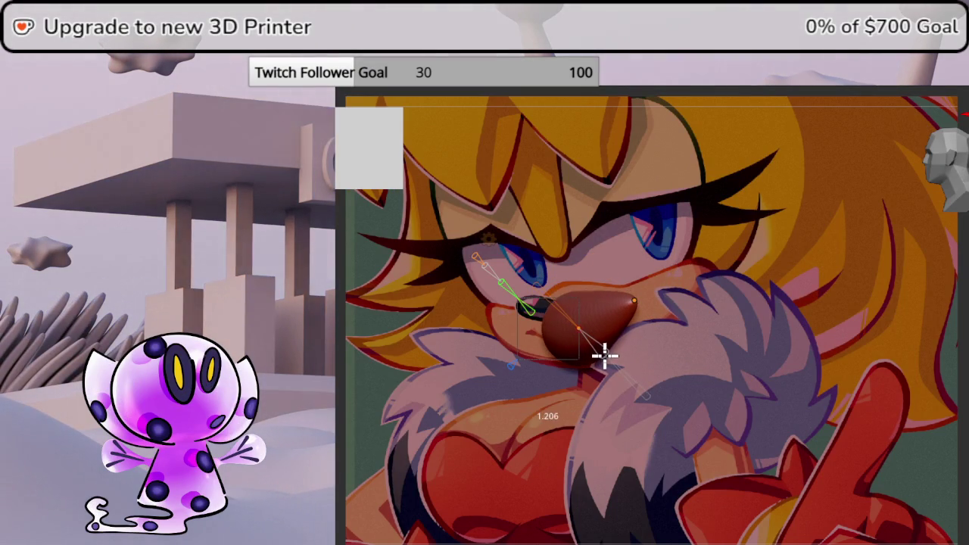
{"action": "left_click_drag", "start_coordinate": [591, 337], "coordinate": [568, 327]}
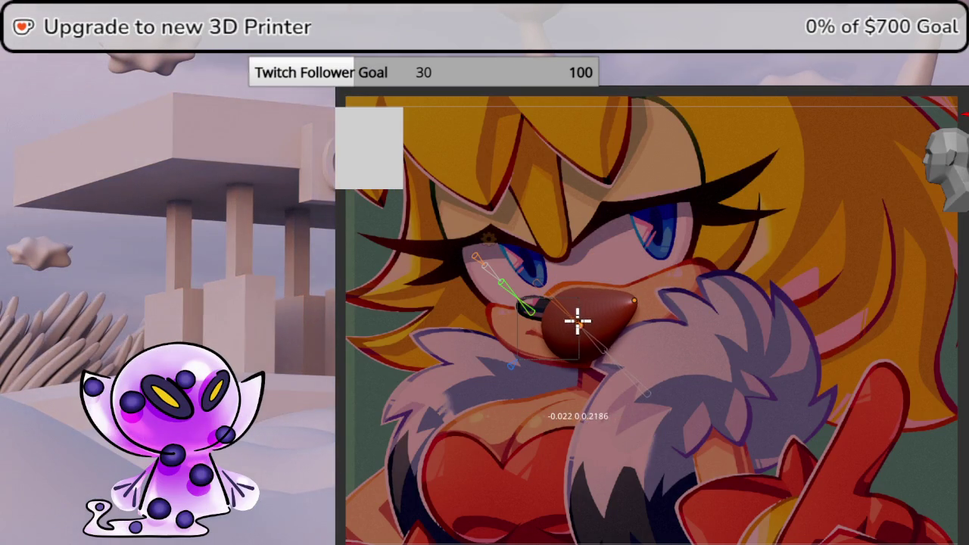
{"action": "left_click", "coordinate": [577, 321]}
{"action": "left_click", "coordinate": [598, 345]}
{"action": "key", "text": "g"}
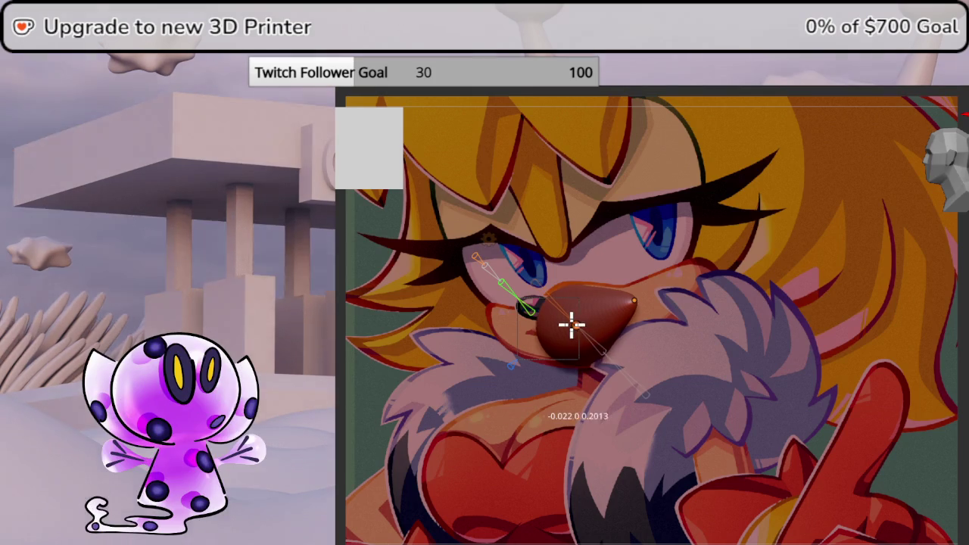
{"action": "left_click", "coordinate": [568, 324]}
{"action": "key", "text": "ctrl+z"}
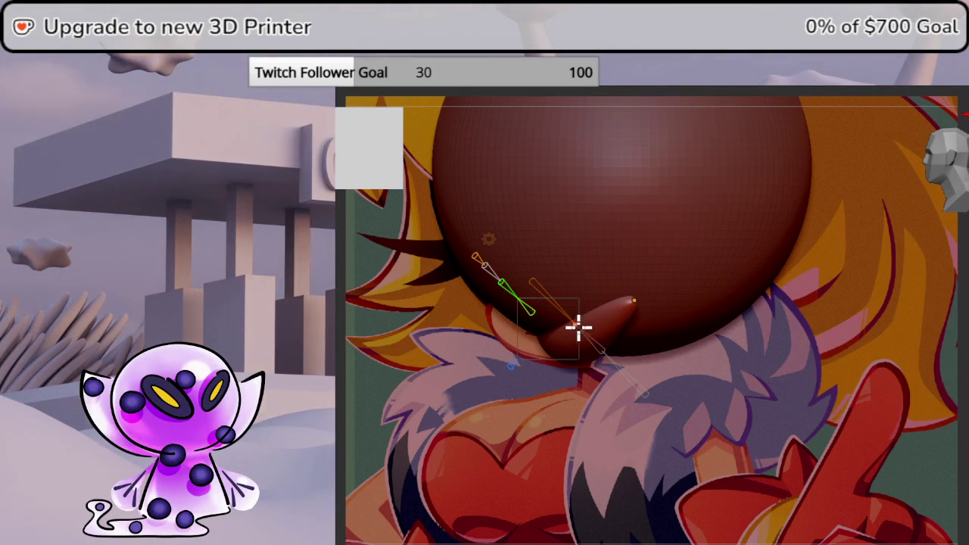
- Move the band's end left under the head, then snap to an axis-aligned view
{"action": "key", "text": "g"}
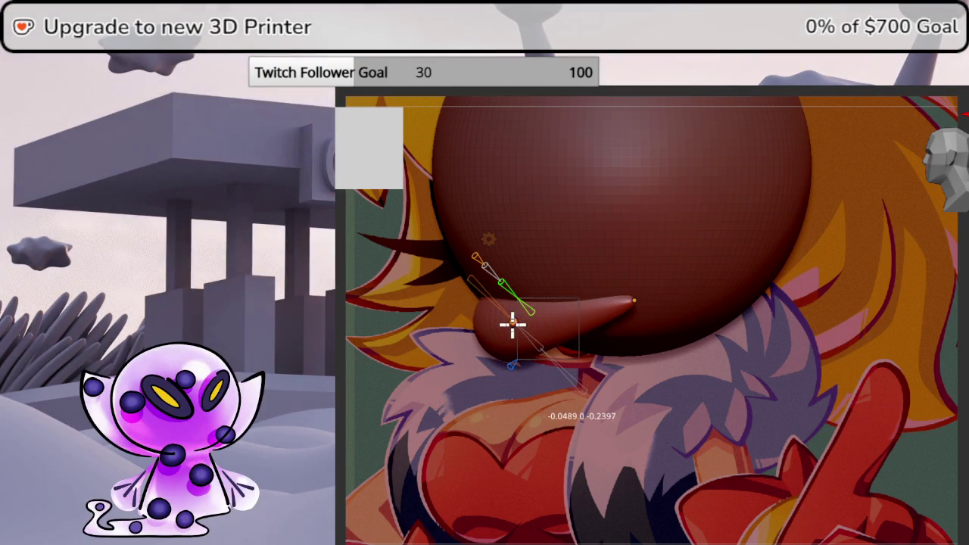
{"action": "left_click", "coordinate": [503, 324]}
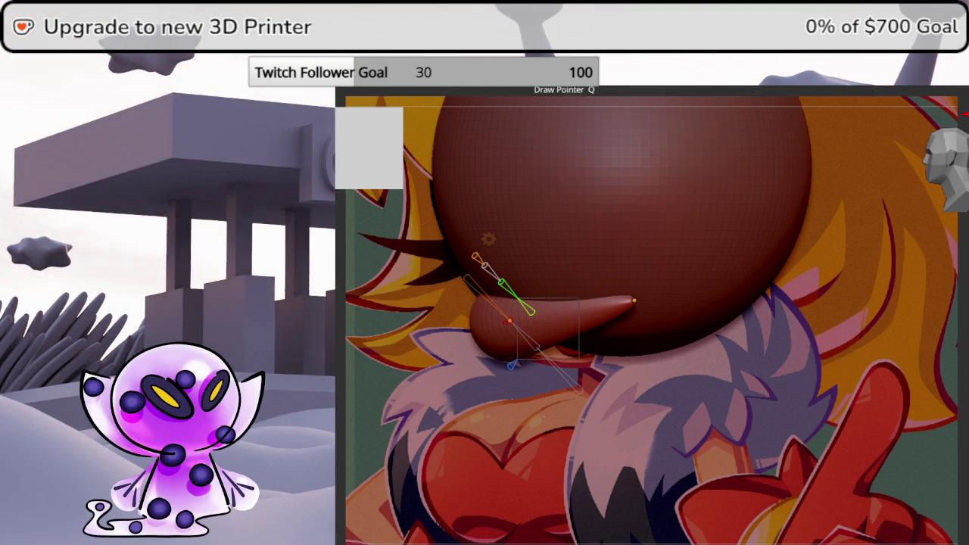
{"action": "left_click", "coordinate": [642, 313]}
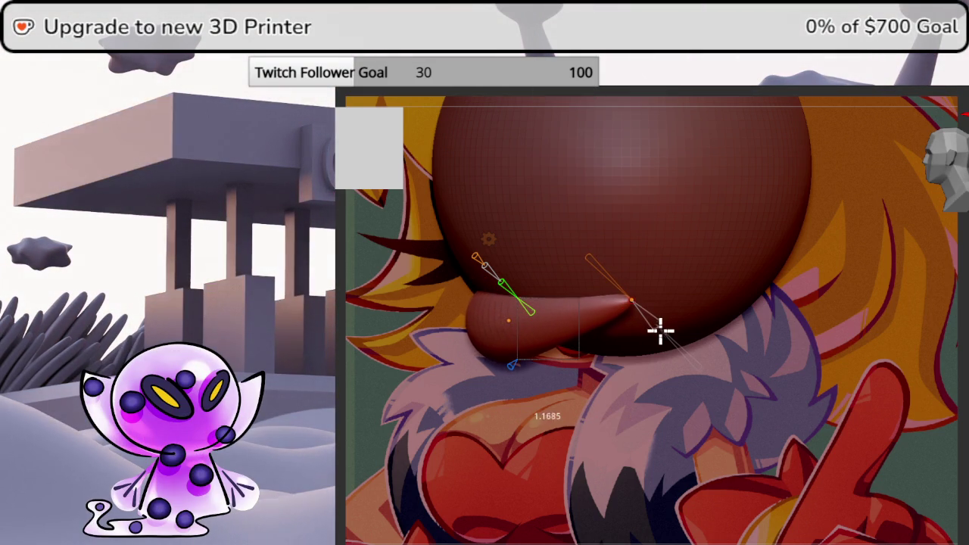
{"action": "key", "text": "g"}
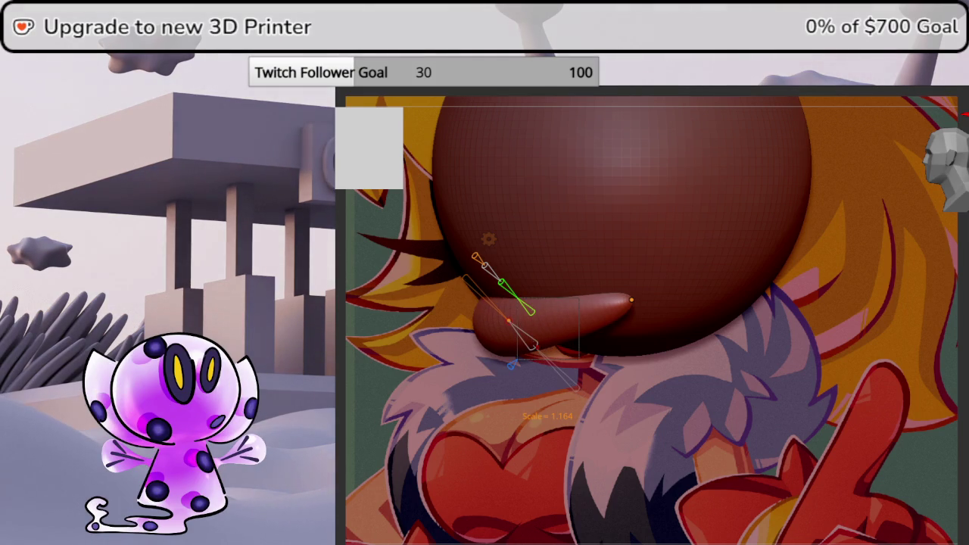
{"action": "key", "text": "KP_3"}
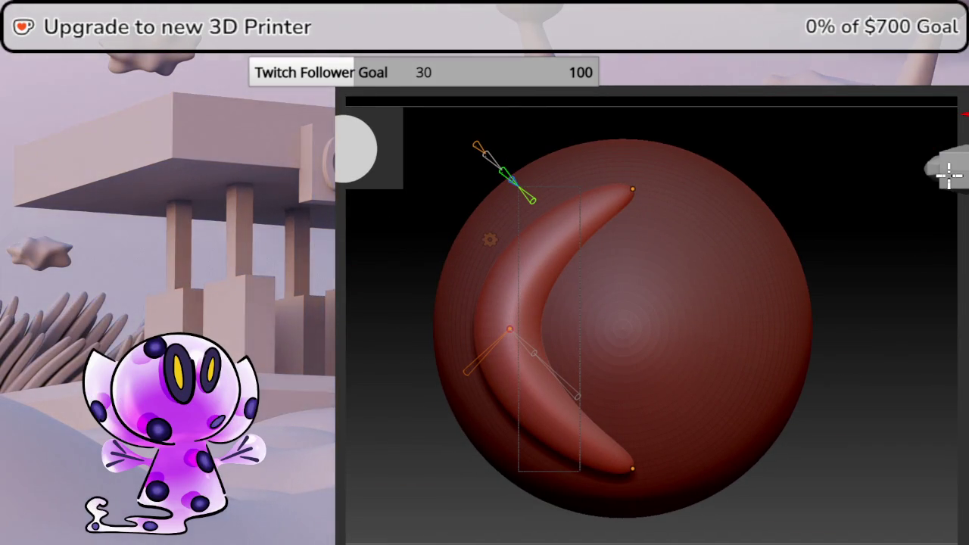
{"action": "mouse_move", "coordinate": [540, 260]}
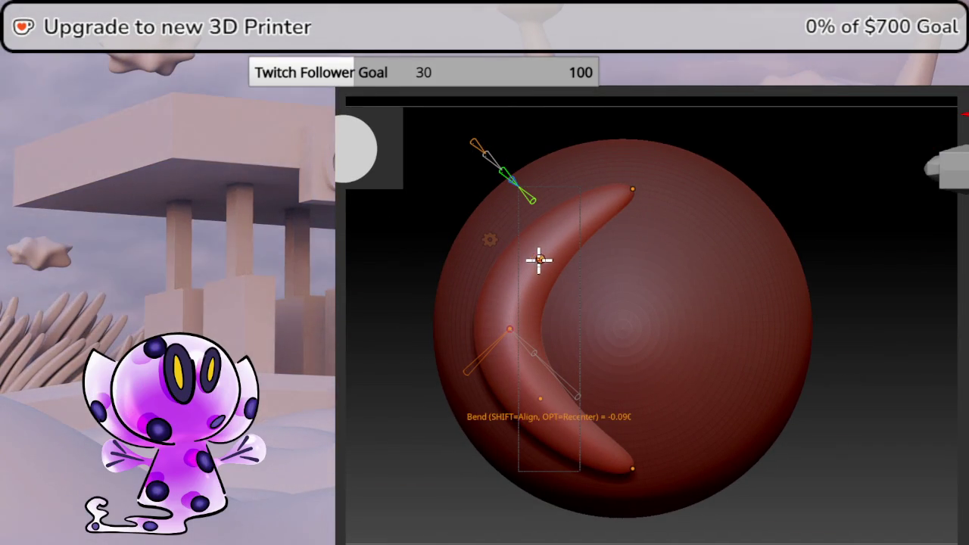
- Re-bend the band into a tighter crescent and lower the Draw brush size
{"action": "left_click_drag", "start_coordinate": [539, 260], "coordinate": [517, 230]}
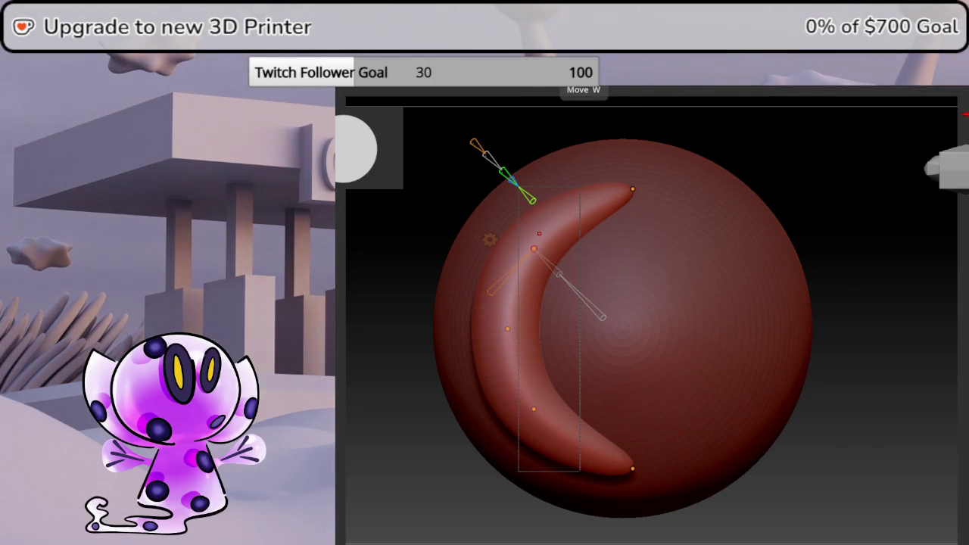
{"action": "left_click", "coordinate": [568, 76]}
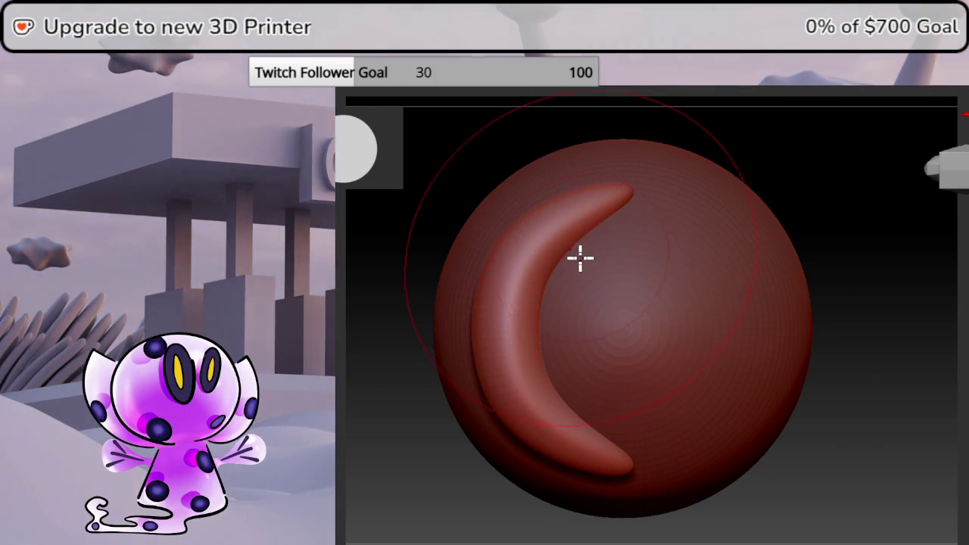
{"action": "key", "text": "space"}
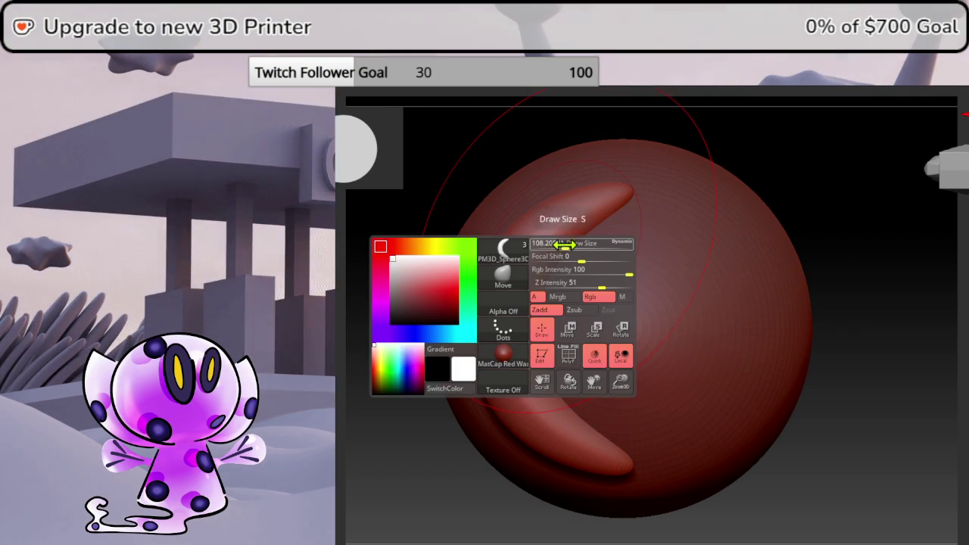
{"action": "left_click_drag", "start_coordinate": [568, 250], "coordinate": [556, 249]}
- Smooth the crescent's surface and inner edge against the sphere
{"action": "mouse_move", "coordinate": [921, 281]}
{"action": "left_mouse_down"}
{"action": "mouse_move", "coordinate": [938, 309]}
{"action": "mouse_move", "coordinate": [930, 333]}
{"action": "left_mouse_up"}
{"action": "mouse_move", "coordinate": [564, 263]}
{"action": "left_mouse_down"}
{"action": "mouse_move", "coordinate": [594, 279]}
{"action": "mouse_move", "coordinate": [588, 288]}
{"action": "left_mouse_up"}
{"action": "left_click", "coordinate": [955, 183]}
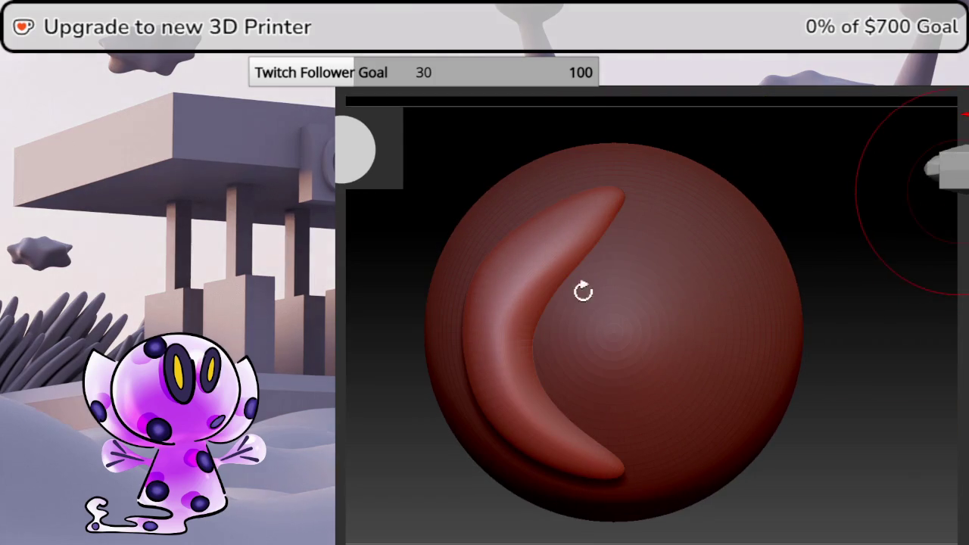
{"action": "key", "text": "t"}
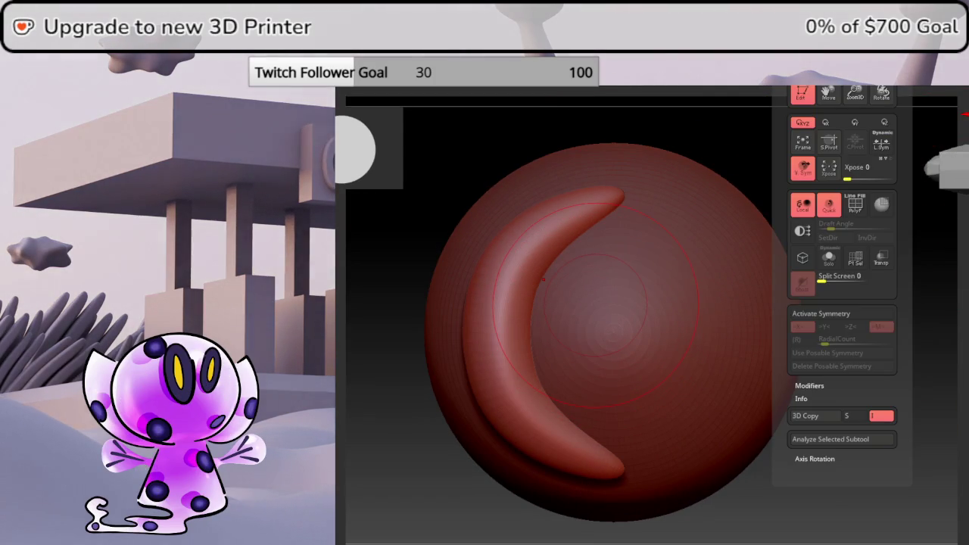
{"action": "left_click_drag", "start_coordinate": [537, 331], "coordinate": [571, 326]}
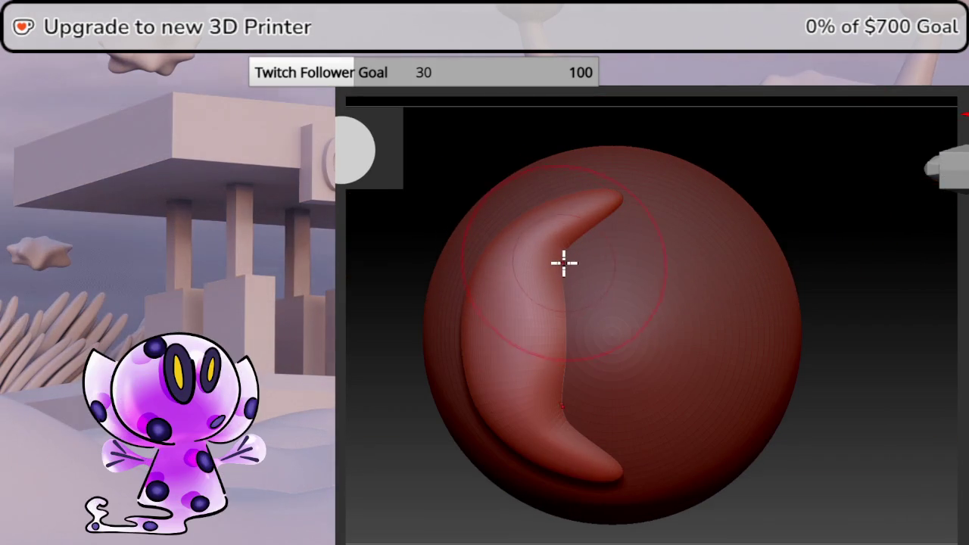
{"action": "right_click", "coordinate": [564, 263]}
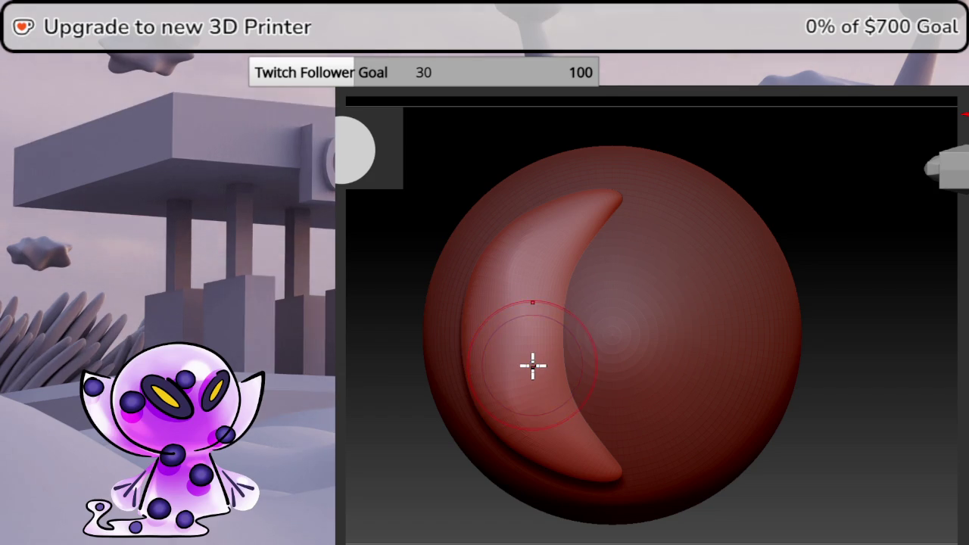
- Widen, smooth and shorten the muzzle band beneath the head
{"action": "left_click_drag", "start_coordinate": [944, 293], "coordinate": [962, 163]}
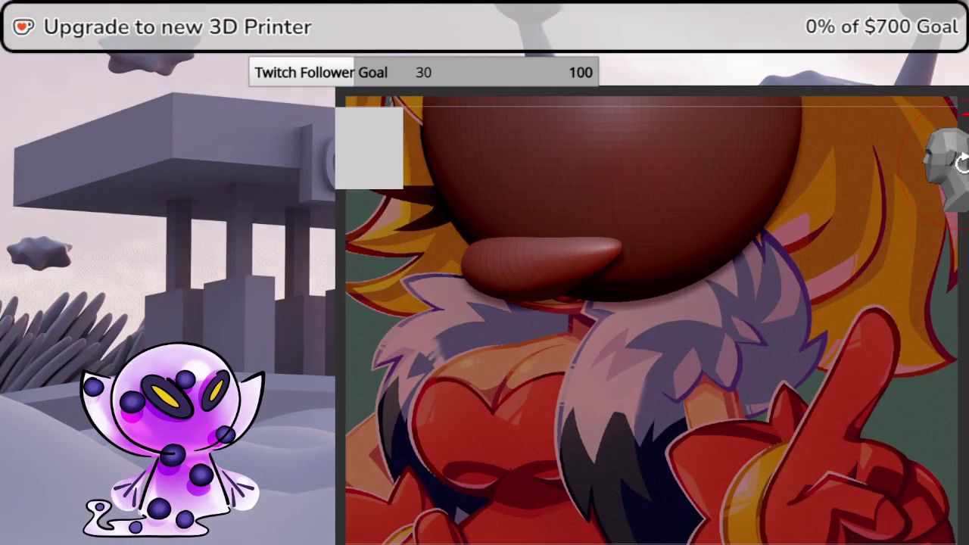
{"action": "key", "text": "space"}
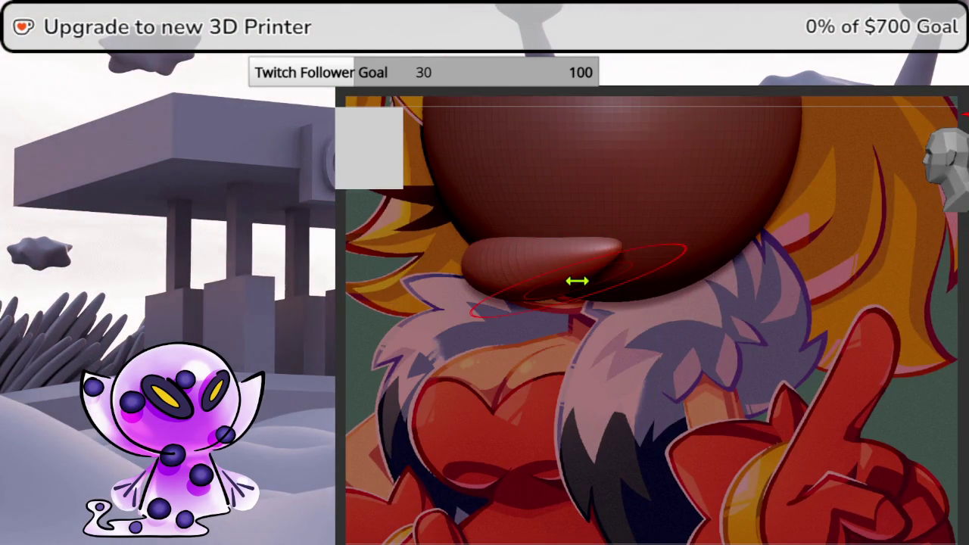
{"action": "left_click_drag", "start_coordinate": [577, 281], "coordinate": [621, 274]}
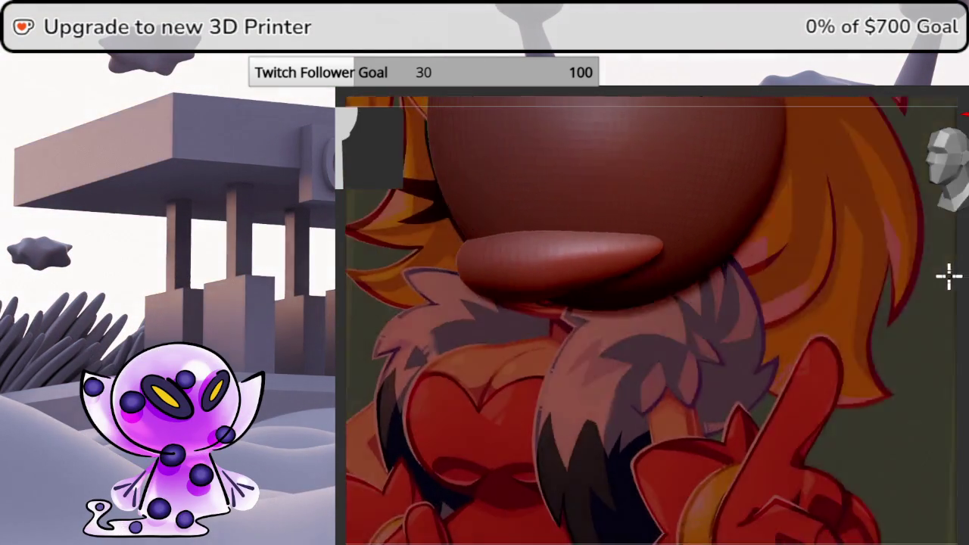
{"action": "left_click_drag", "start_coordinate": [949, 276], "coordinate": [947, 162]}
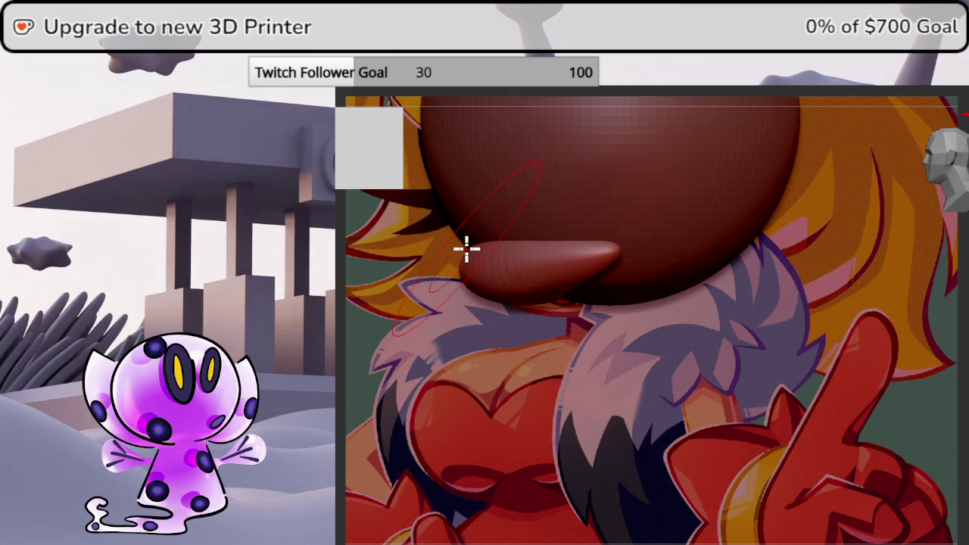
- Orbit around the head and round out the nose end of the band
{"action": "left_click_drag", "start_coordinate": [963, 115], "coordinate": [963, 220]}
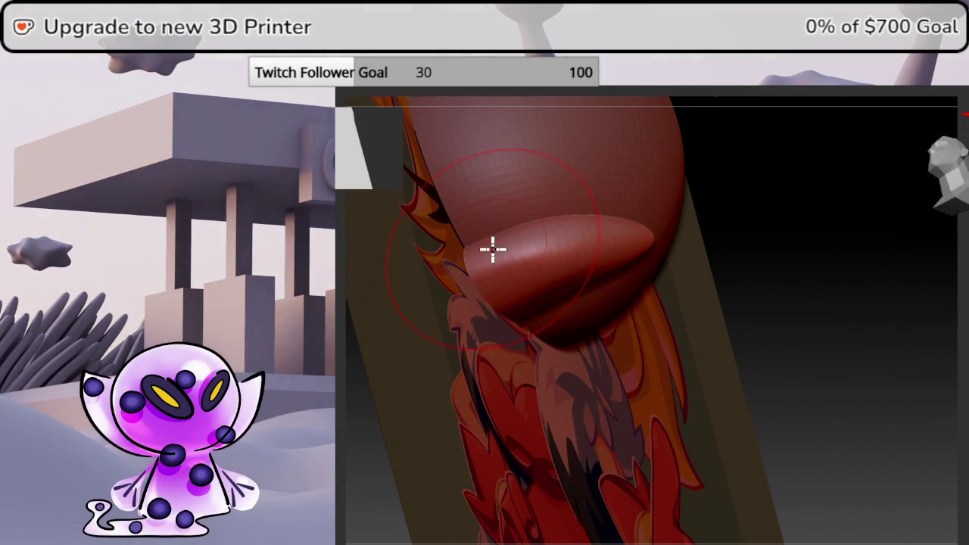
{"action": "left_click_drag", "start_coordinate": [818, 227], "coordinate": [816, 262]}
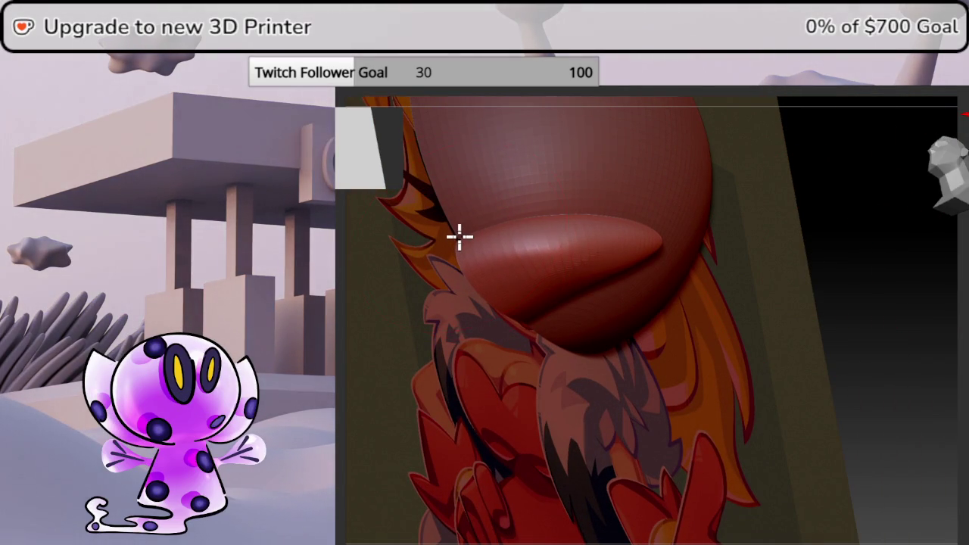
{"action": "mouse_move", "coordinate": [833, 200]}
{"action": "left_mouse_down"}
{"action": "mouse_move", "coordinate": [878, 277]}
{"action": "mouse_move", "coordinate": [915, 230]}
{"action": "mouse_move", "coordinate": [880, 221]}
{"action": "mouse_move", "coordinate": [861, 253]}
{"action": "left_mouse_up"}
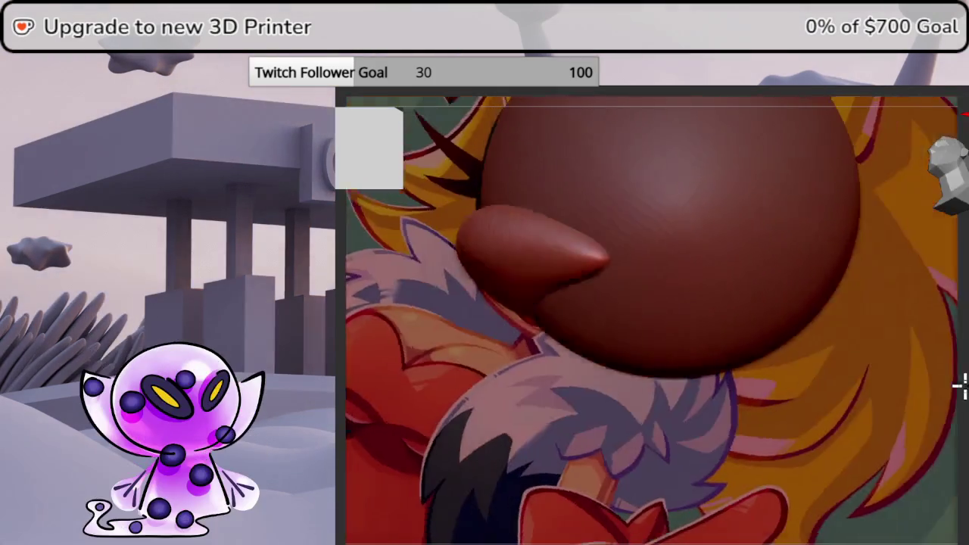
{"action": "key", "text": "space"}
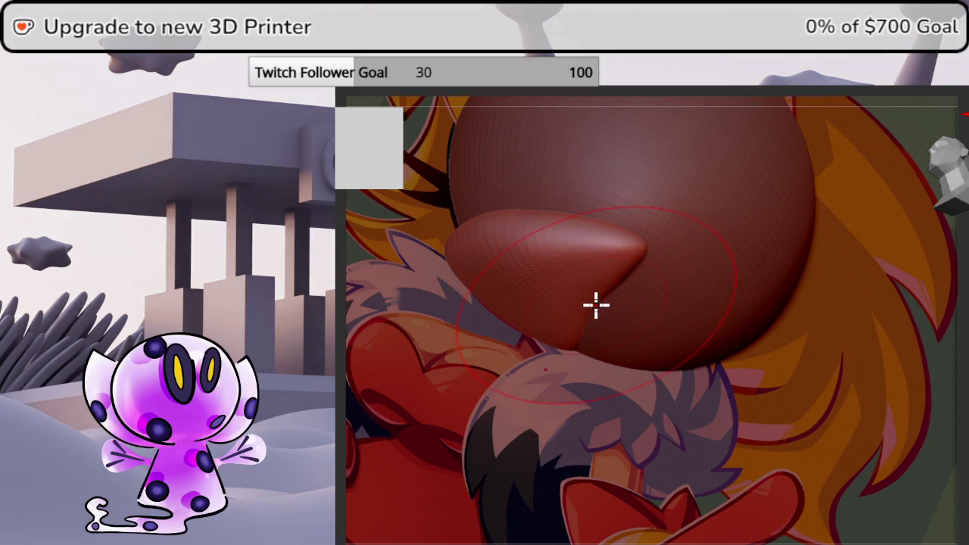
{"action": "key", "text": "space"}
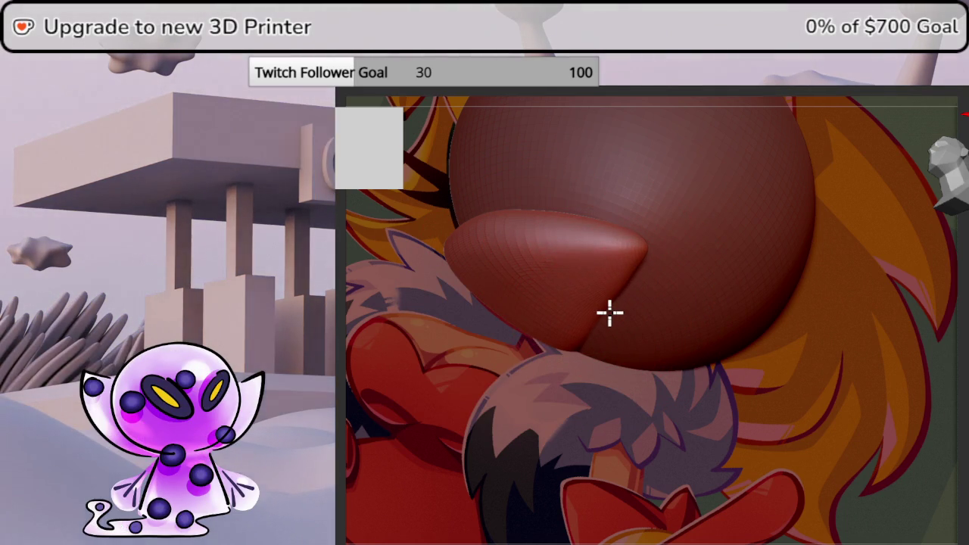
{"action": "left_click_drag", "start_coordinate": [611, 313], "coordinate": [575, 303]}
{"action": "left_click_drag", "start_coordinate": [954, 171], "coordinate": [956, 172]}
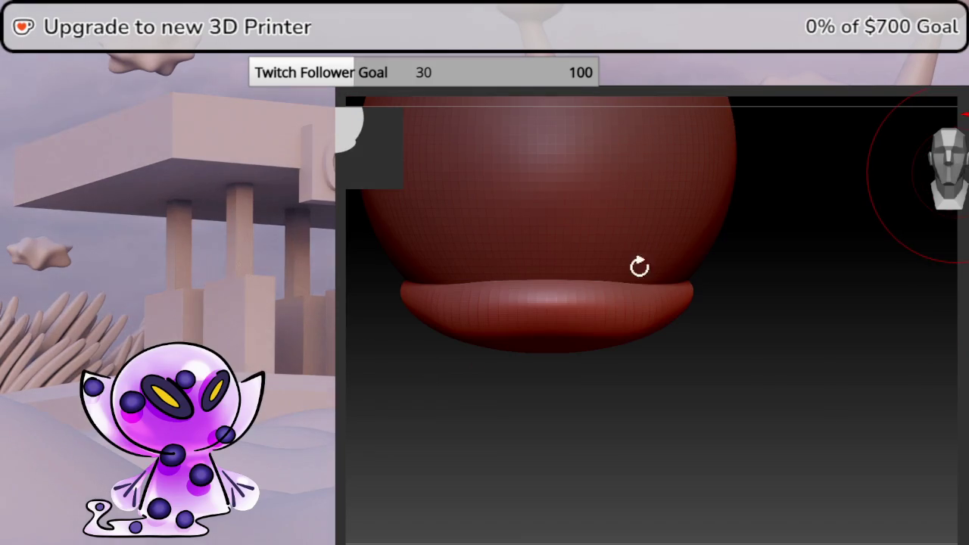
{"action": "mouse_move", "coordinate": [679, 277]}
{"action": "left_mouse_down"}
{"action": "mouse_move", "coordinate": [815, 262]}
{"action": "mouse_move", "coordinate": [923, 178]}
{"action": "left_mouse_up"}
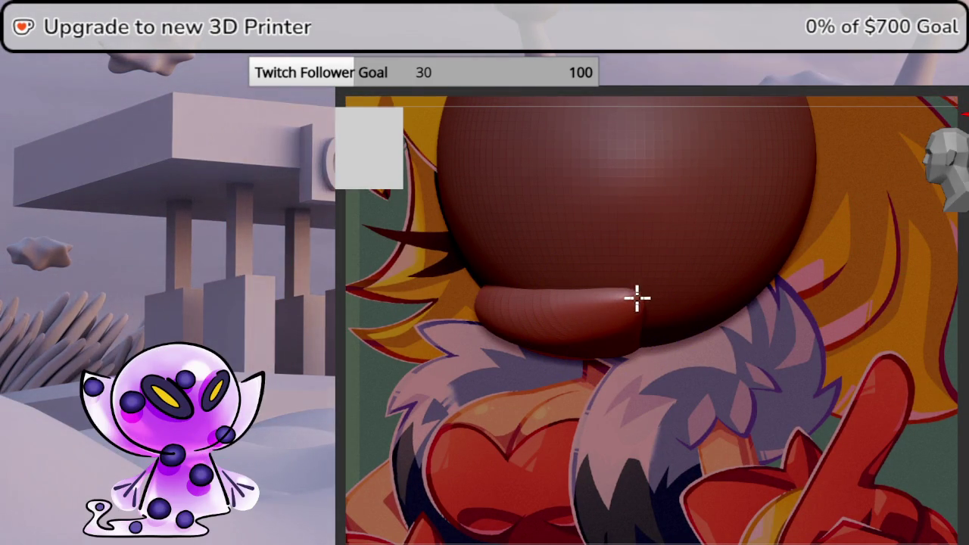
{"action": "left_click_drag", "start_coordinate": [629, 296], "coordinate": [530, 303]}
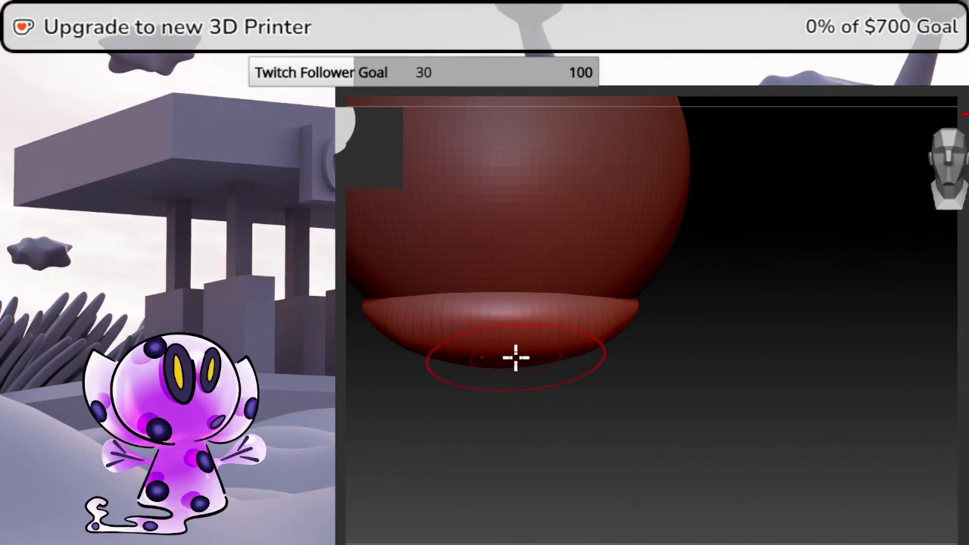
{"action": "left_click", "coordinate": [642, 303], "text": "ctrl+shift"}
{"action": "left_click", "coordinate": [642, 303], "text": "ctrl+shift"}
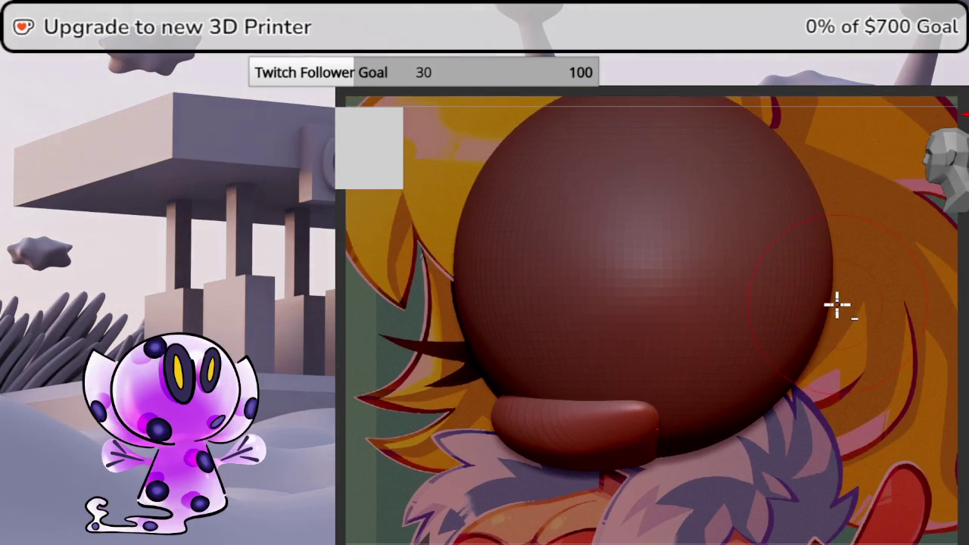
{"action": "key", "text": "f"}
{"action": "mouse_move", "coordinate": [868, 309]}
{"action": "left_mouse_down"}
{"action": "mouse_move", "coordinate": [886, 311]}
{"action": "mouse_move", "coordinate": [811, 236]}
{"action": "mouse_move", "coordinate": [802, 201]}
{"action": "mouse_move", "coordinate": [805, 299]}
{"action": "left_mouse_up"}
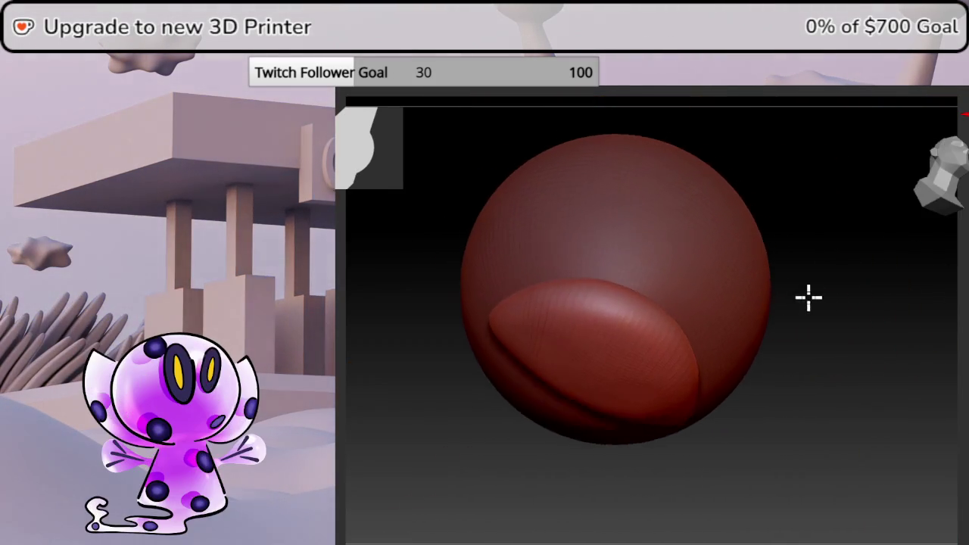
{"action": "key", "text": "ctrl+z"}
{"action": "mouse_move", "coordinate": [943, 167]}
{"action": "left_mouse_down"}
{"action": "mouse_move", "coordinate": [946, 151]}
{"action": "mouse_move", "coordinate": [911, 162]}
{"action": "left_mouse_up"}
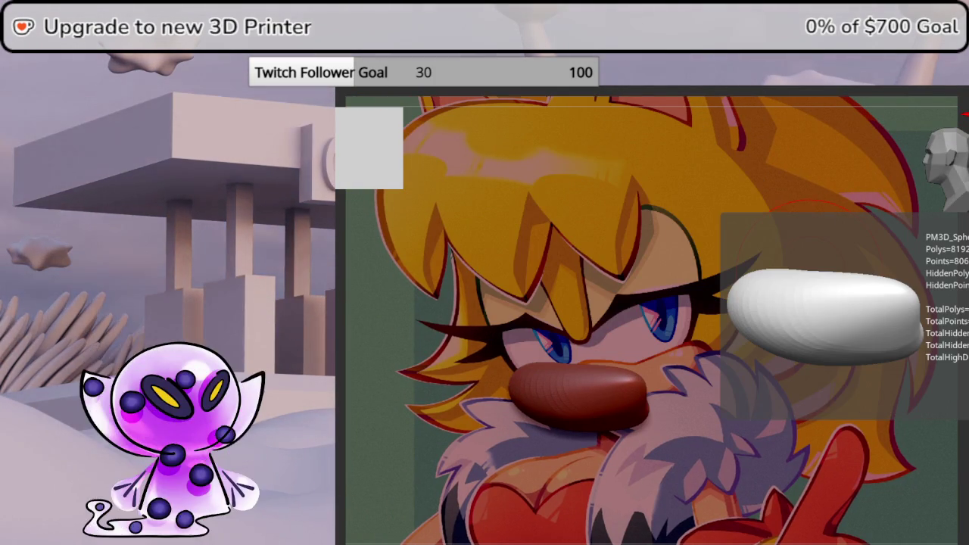
- Raise the sculpting brush's Draw Size over the front view
{"action": "left_click_drag", "start_coordinate": [953, 163], "coordinate": [957, 168]}
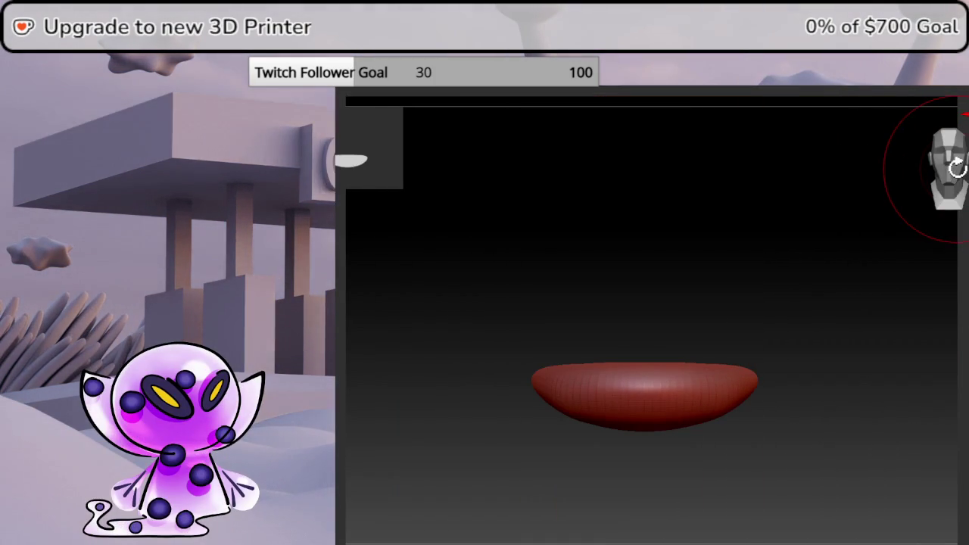
{"action": "key", "text": "space"}
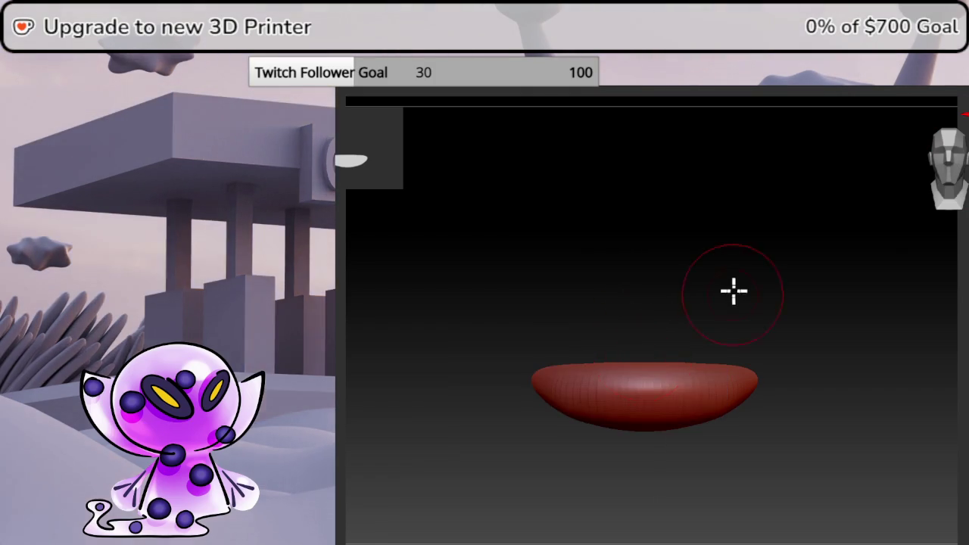
{"action": "left_click_drag", "start_coordinate": [731, 290], "coordinate": [735, 277]}
{"action": "mouse_move", "coordinate": [655, 337]}
{"action": "left_mouse_down"}
{"action": "mouse_move", "coordinate": [766, 316]}
{"action": "mouse_move", "coordinate": [930, 168]}
{"action": "left_mouse_up"}
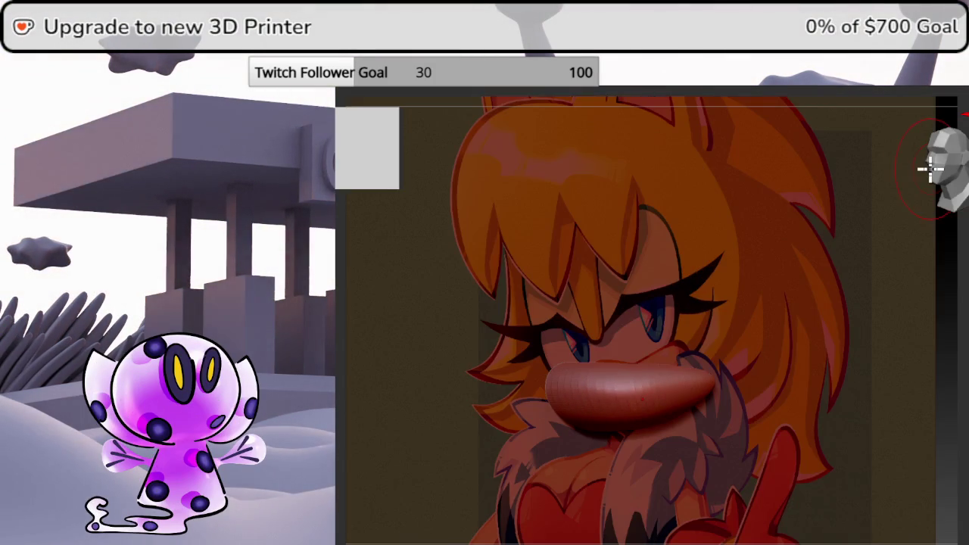
{"action": "key", "text": "space"}
{"action": "left_click_drag", "start_coordinate": [618, 342], "coordinate": [639, 342]}
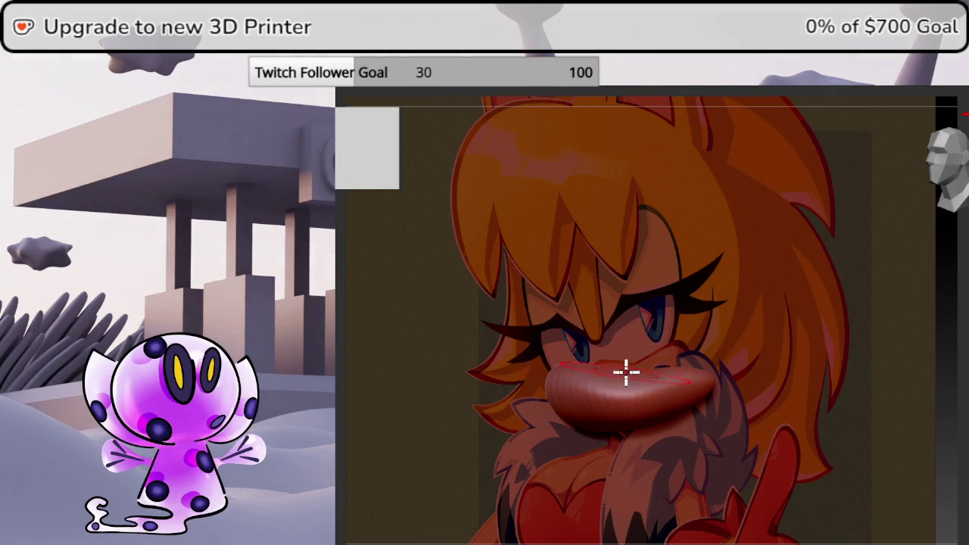
- Snap to front and toggle the sphere head's visibility and solo against the muzzle
{"action": "left_click_drag", "start_coordinate": [954, 297], "coordinate": [958, 458]}
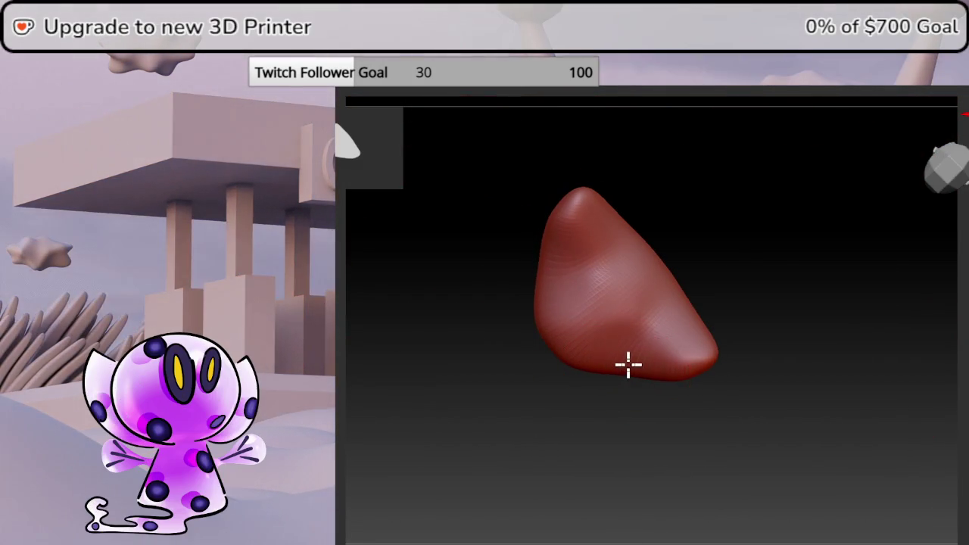
{"action": "mouse_move", "coordinate": [678, 414]}
{"action": "left_mouse_down"}
{"action": "mouse_move", "coordinate": [917, 334]}
{"action": "mouse_move", "coordinate": [926, 255]}
{"action": "mouse_move", "coordinate": [967, 274]}
{"action": "left_mouse_up"}
{"action": "left_click", "coordinate": [949, 176]}
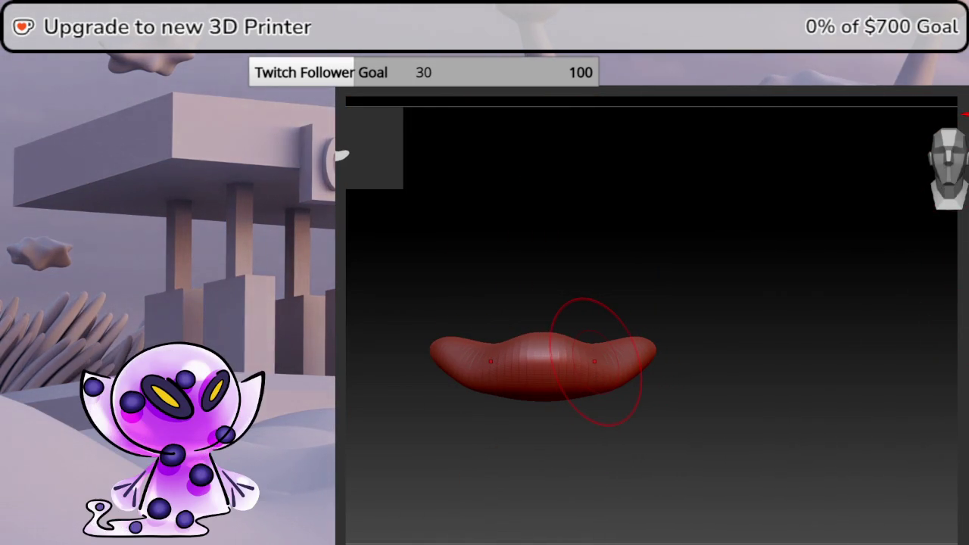
{"action": "left_click", "coordinate": [896, 278]}
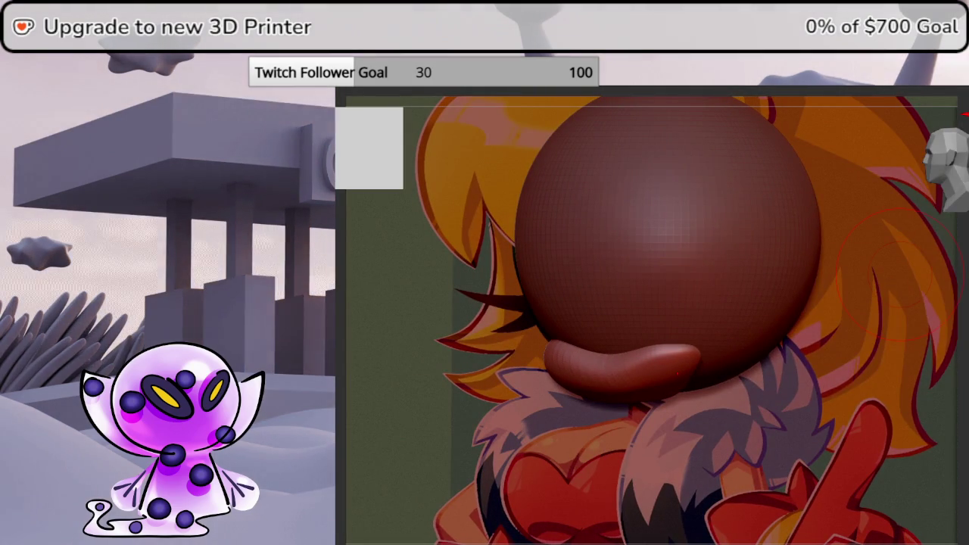
{"action": "left_click", "coordinate": [897, 278]}
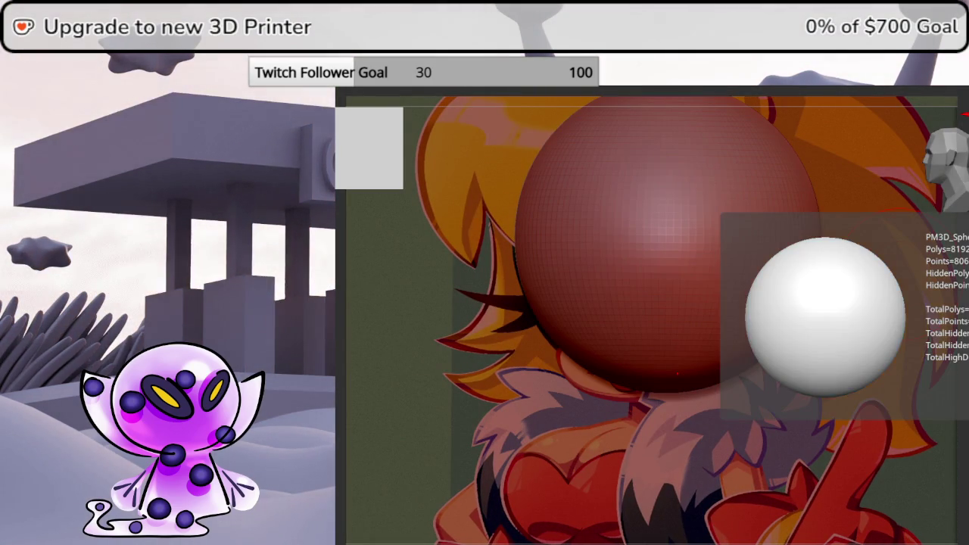
{"action": "left_click", "coordinate": [896, 278]}
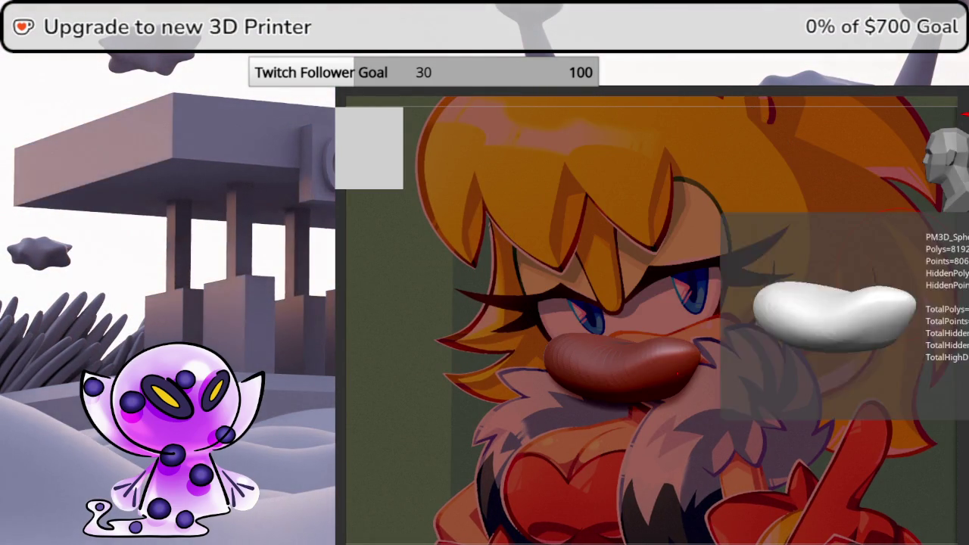
{"action": "left_click", "coordinate": [897, 278]}
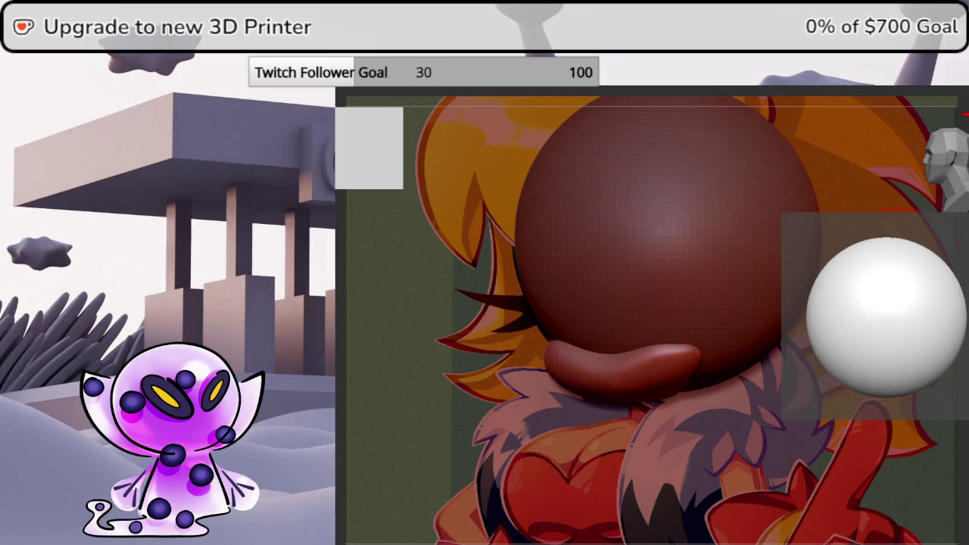
{"action": "left_click", "coordinate": [897, 277]}
{"action": "left_click", "coordinate": [897, 277]}
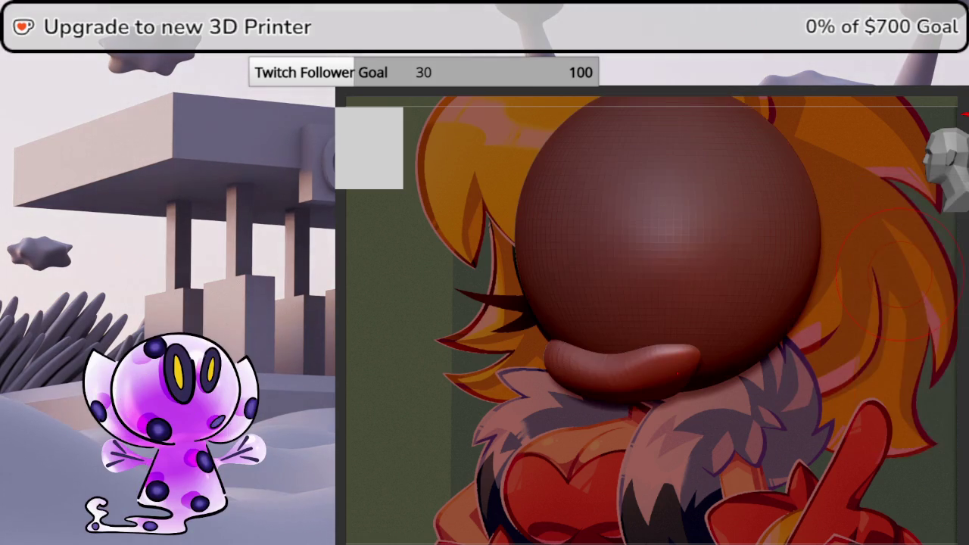
- Hide the reference, settle front-on, and hide the sphere head
{"action": "key", "text": "ctrl+n"}
{"action": "left_click_drag", "start_coordinate": [950, 174], "coordinate": [951, 195]}
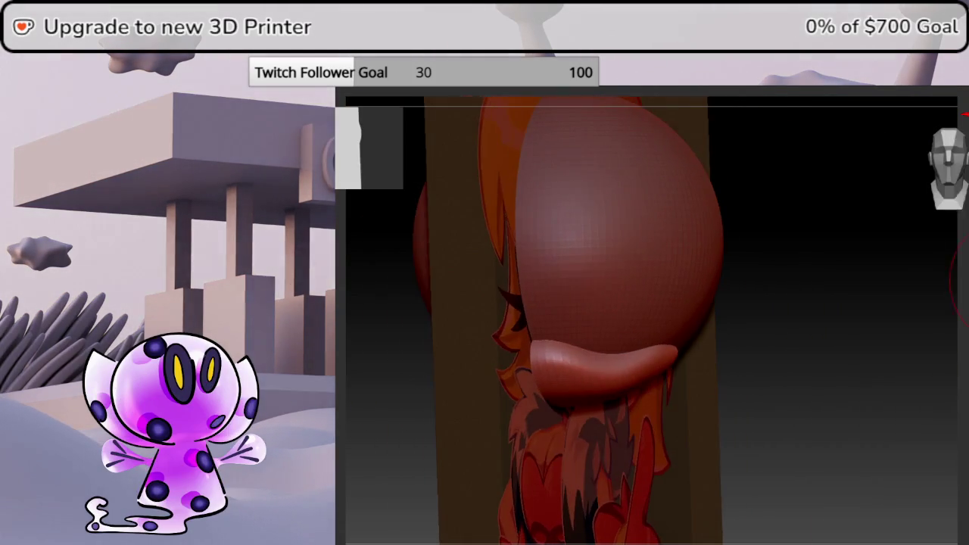
{"action": "mouse_move", "coordinate": [669, 449]}
{"action": "left_mouse_down", "text": "alt"}
{"action": "mouse_move", "coordinate": [732, 419]}
{"action": "mouse_move", "coordinate": [958, 250]}
{"action": "left_mouse_up", "text": "alt"}
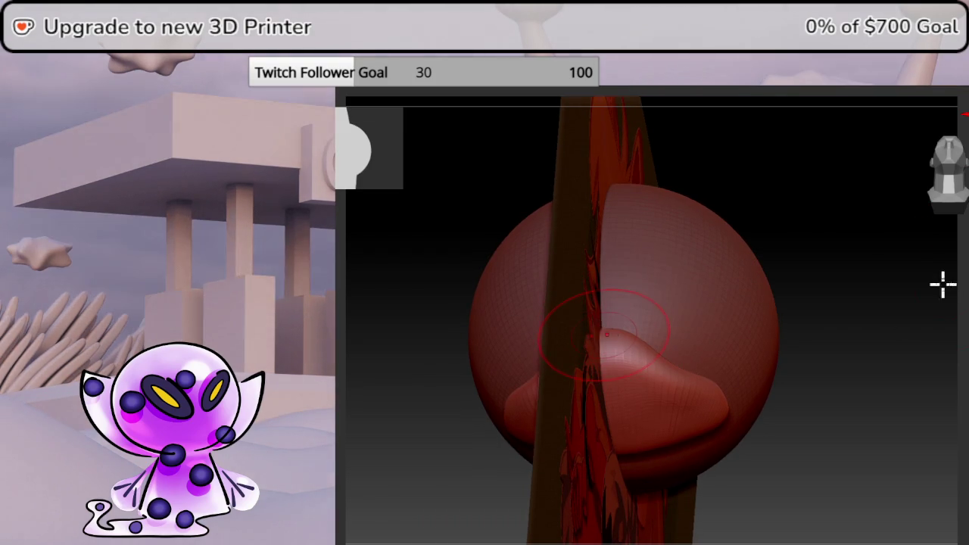
{"action": "left_click_drag", "start_coordinate": [604, 334], "coordinate": [924, 320]}
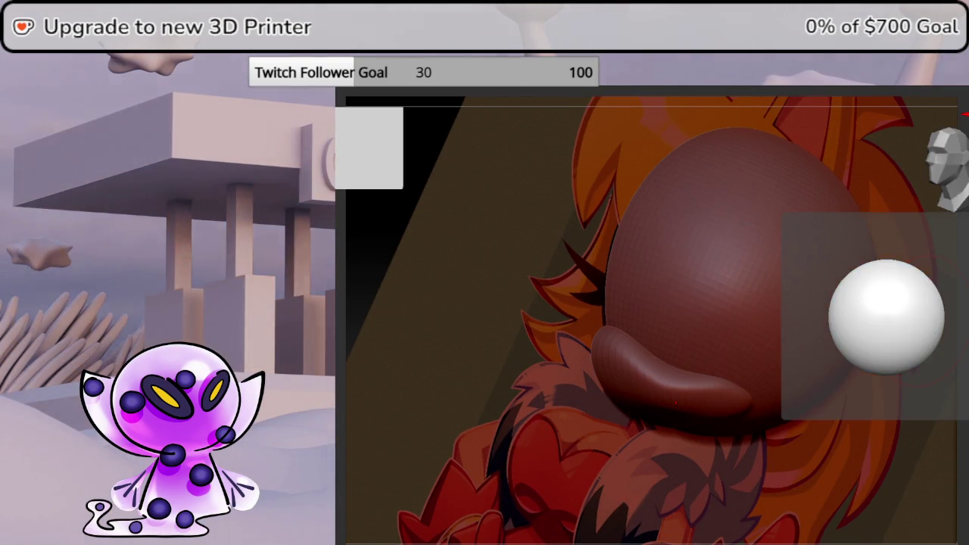
{"action": "left_click", "coordinate": [918, 318]}
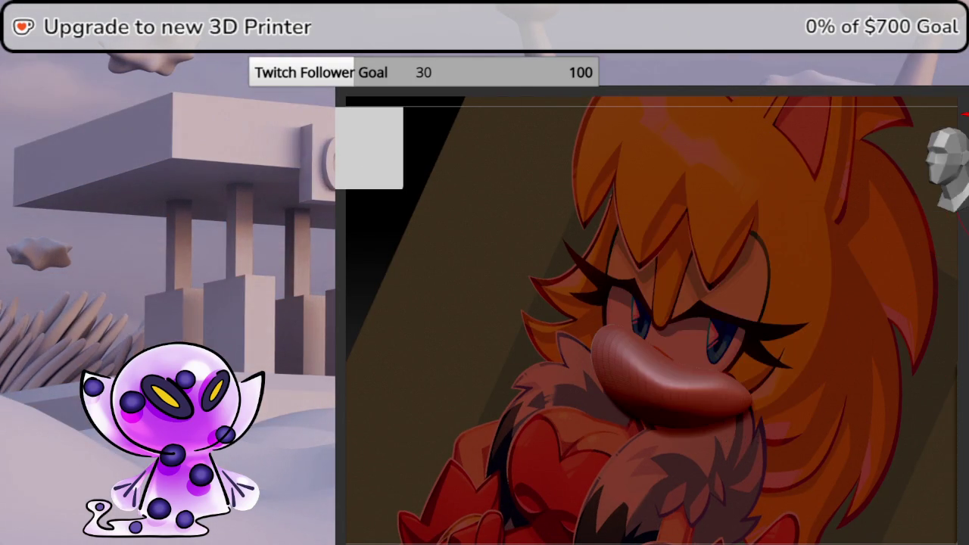
- Brighten the reference face and reposition the view to reveal the ears
{"action": "left_click", "coordinate": [960, 266]}
{"action": "left_click", "coordinate": [953, 162]}
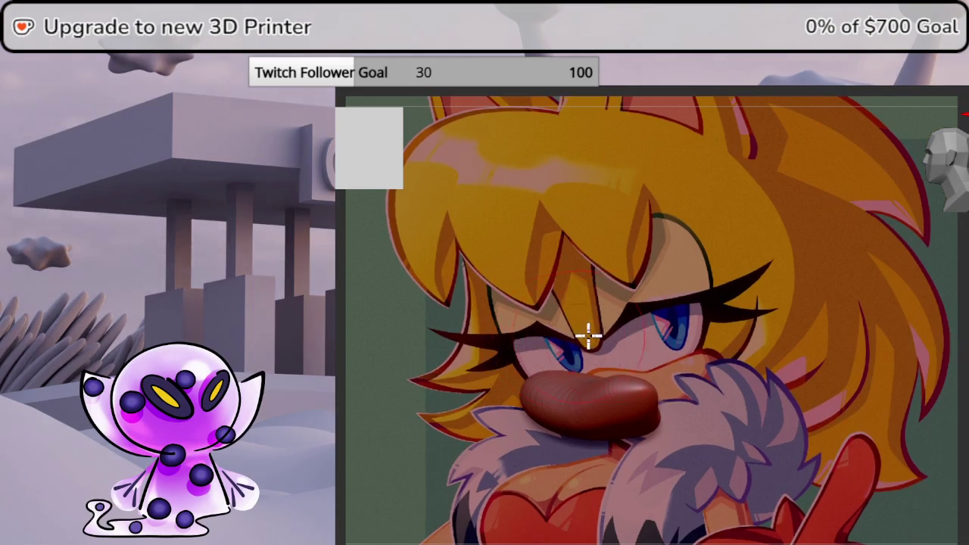
{"action": "middle_click_drag", "start_coordinate": [588, 333], "coordinate": [628, 335]}
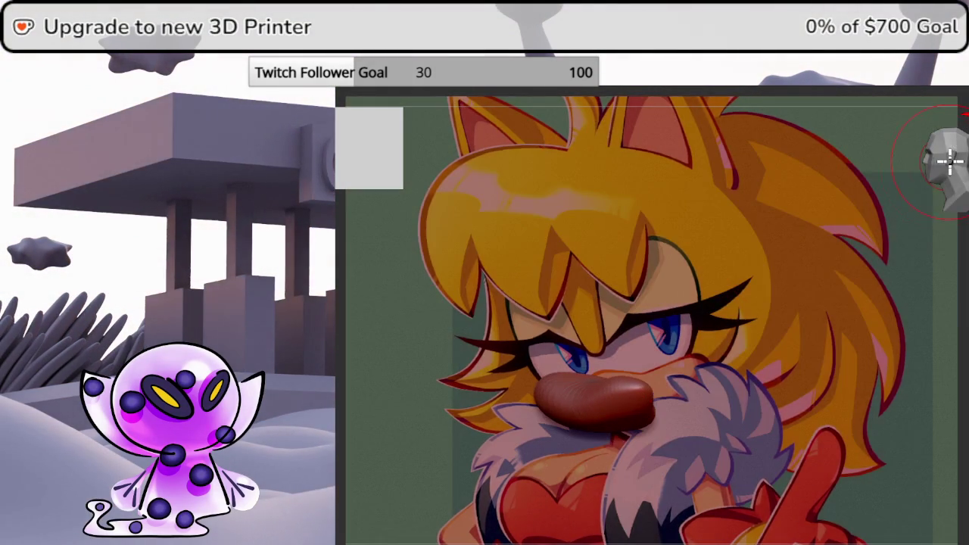
{"action": "middle_click_drag", "start_coordinate": [952, 162], "coordinate": [808, 274]}
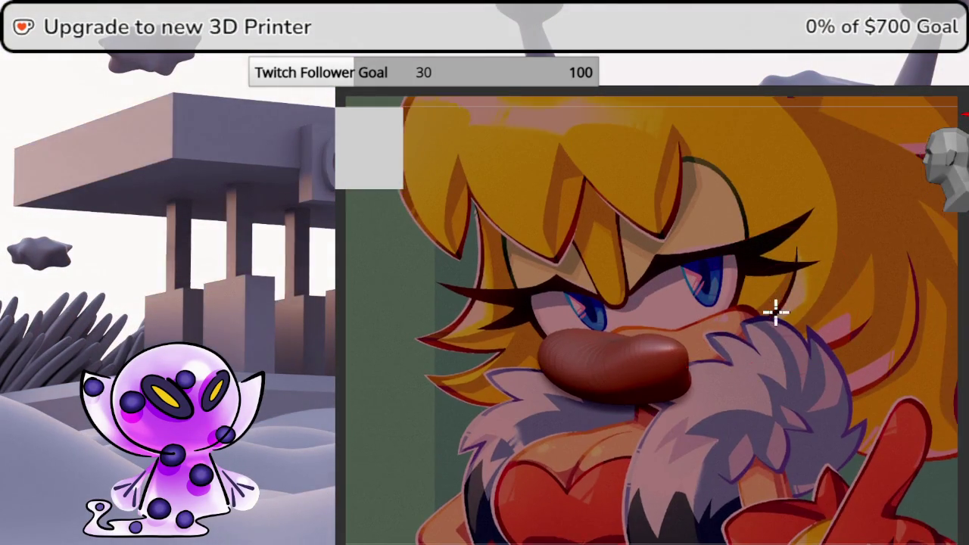
{"action": "middle_click_drag", "start_coordinate": [769, 299], "coordinate": [773, 409]}
{"action": "scroll", "coordinate": [773, 409], "scroll_direction": "down", "scroll_amount": 1}
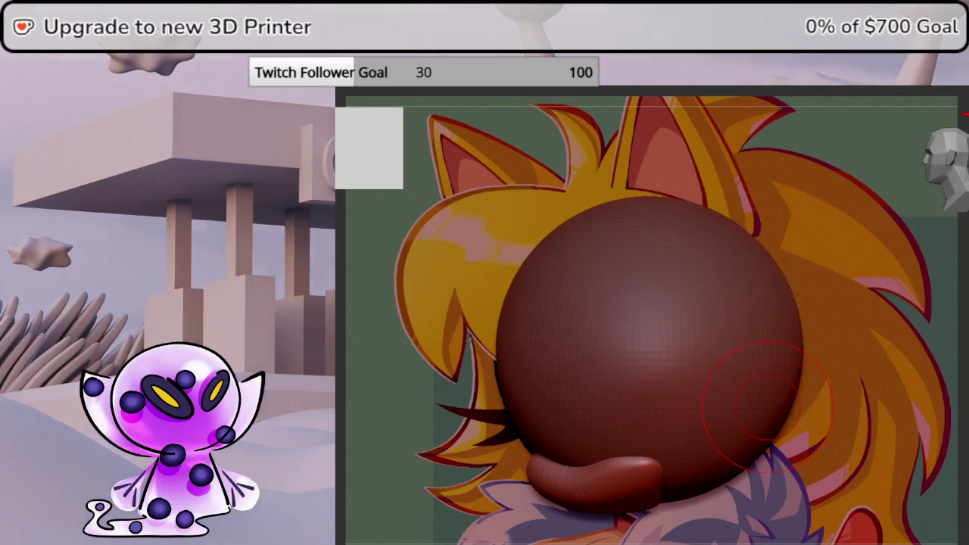
- Check the sphere from the side, then hide the sphere head and reference
{"action": "left_click_drag", "start_coordinate": [939, 303], "coordinate": [964, 299]}
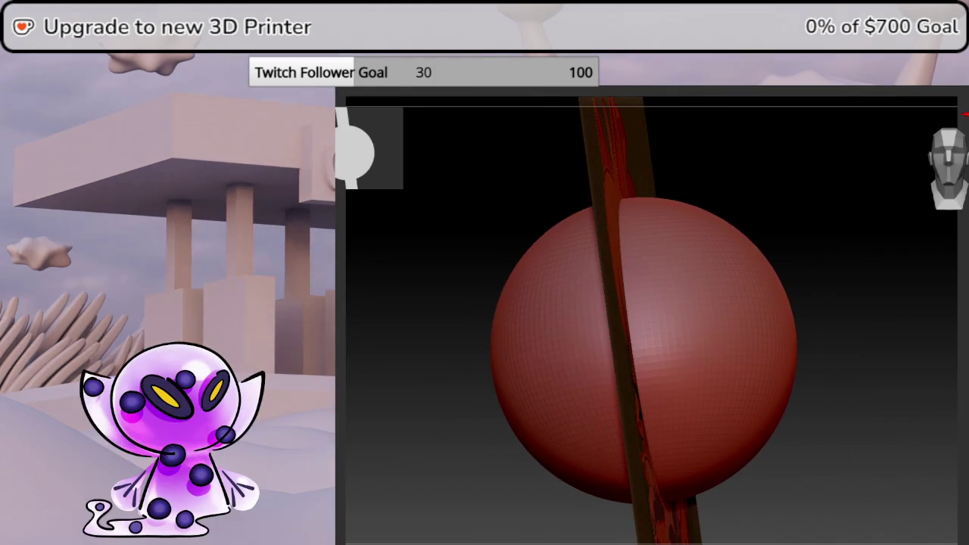
{"action": "left_click_drag", "start_coordinate": [965, 282], "coordinate": [931, 310], "text": "shift"}
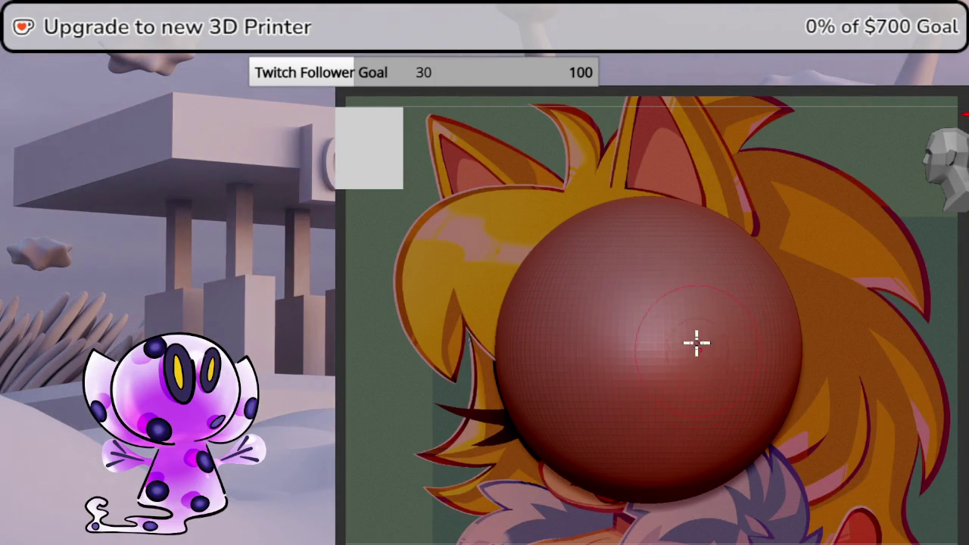
{"action": "mouse_move", "coordinate": [946, 294]}
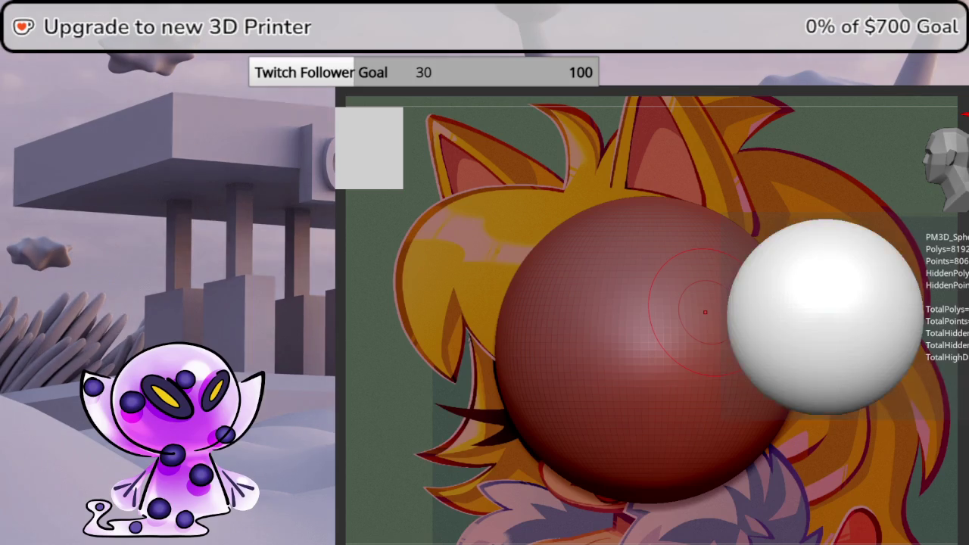
{"action": "left_click", "coordinate": [964, 294]}
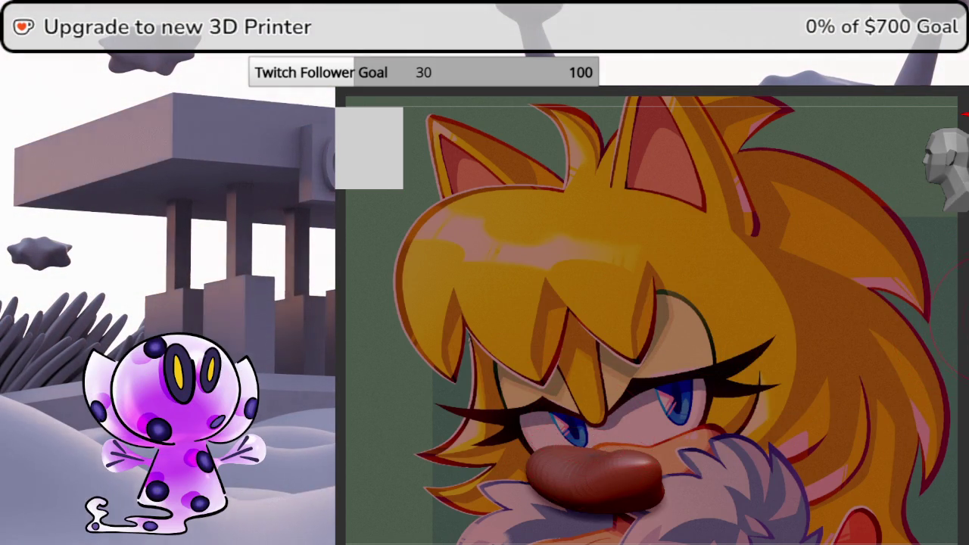
{"action": "key", "text": "shift+z"}
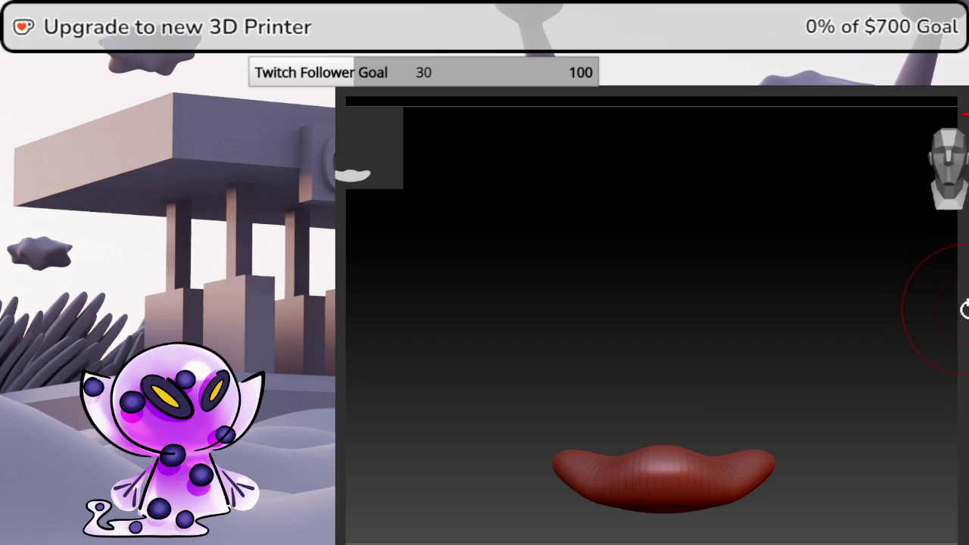
{"action": "key", "text": "shift+z"}
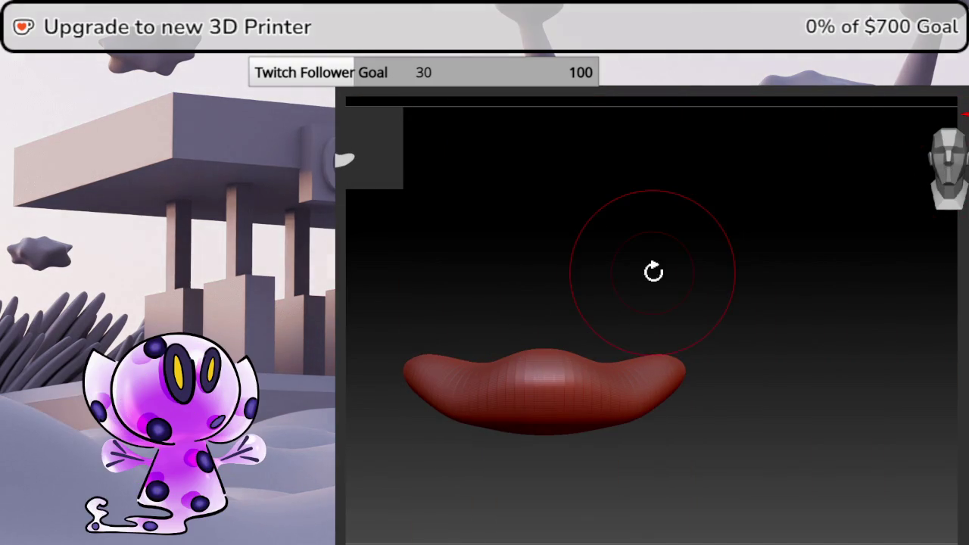
{"action": "left_click_drag", "start_coordinate": [653, 272], "coordinate": [674, 249]}
{"action": "key", "text": "space"}
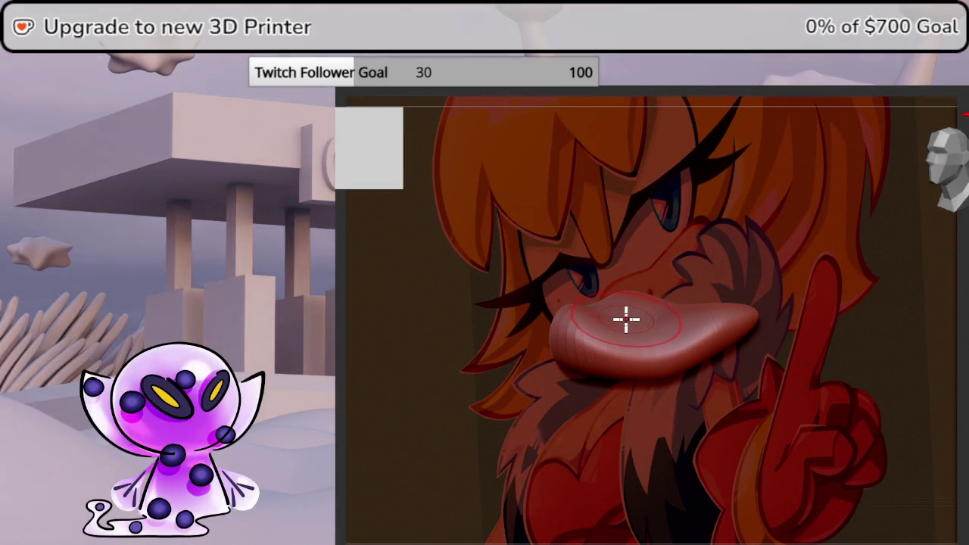
- Snap to the front view and reduce the brush Draw Size
{"action": "right_click_drag", "start_coordinate": [609, 311], "coordinate": [959, 340]}
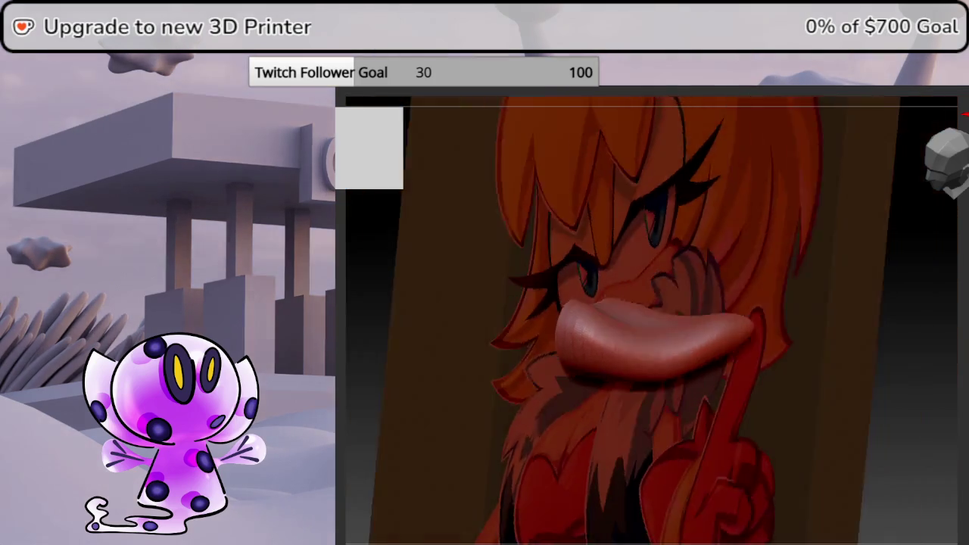
{"action": "left_click", "coordinate": [950, 178]}
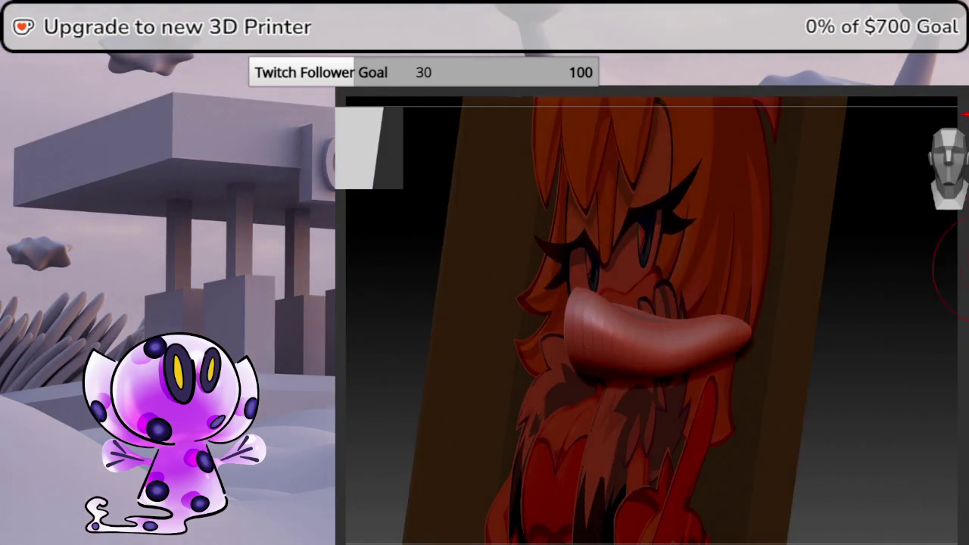
{"action": "key", "text": "space"}
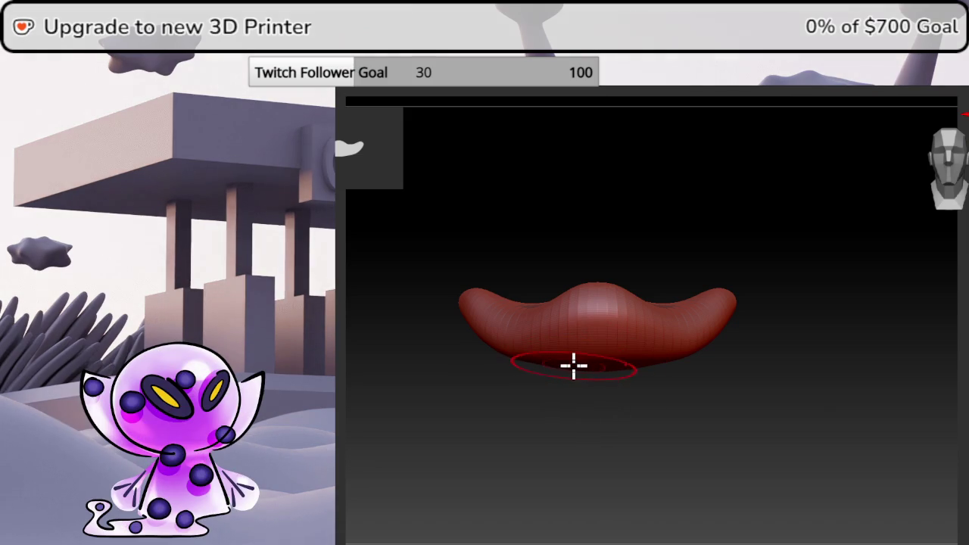
{"action": "key", "text": "space"}
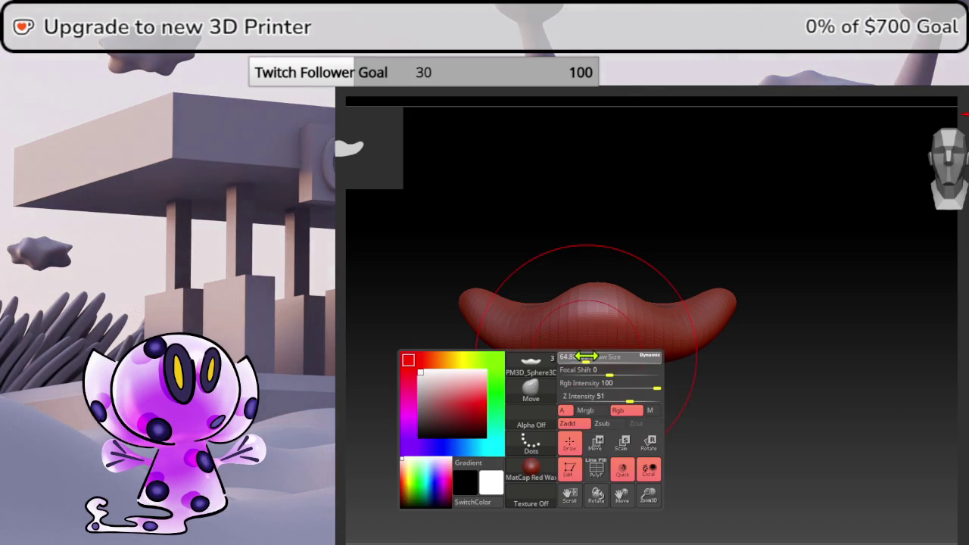
{"action": "left_click_drag", "start_coordinate": [585, 356], "coordinate": [576, 357]}
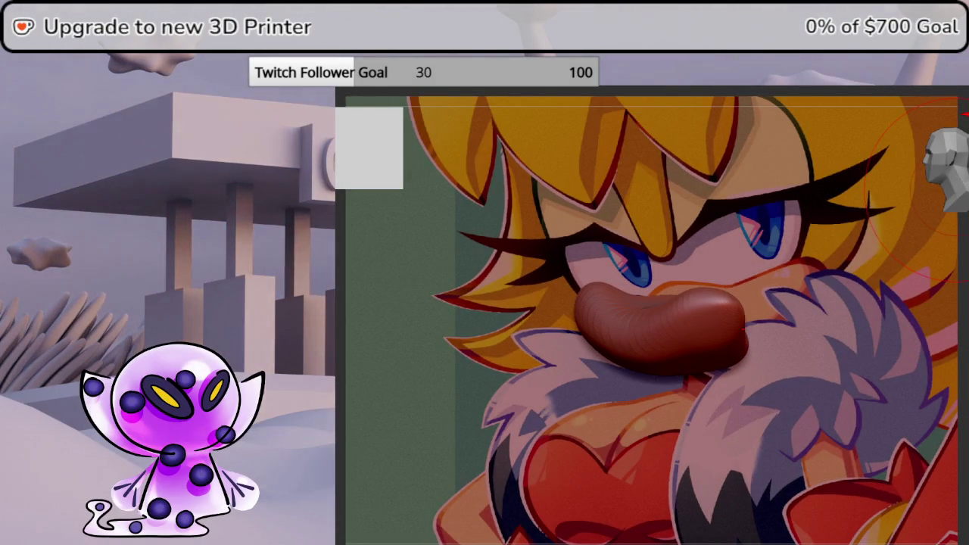
- Insert a Sphere3D over the reference face and inspect its placement
{"action": "left_click", "coordinate": [967, 304]}
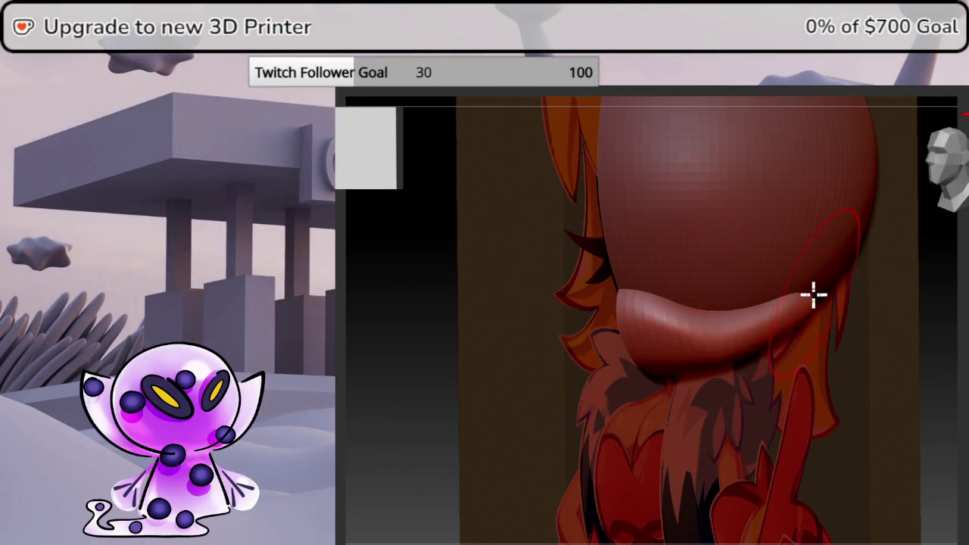
{"action": "right_click_drag", "start_coordinate": [825, 302], "coordinate": [634, 396]}
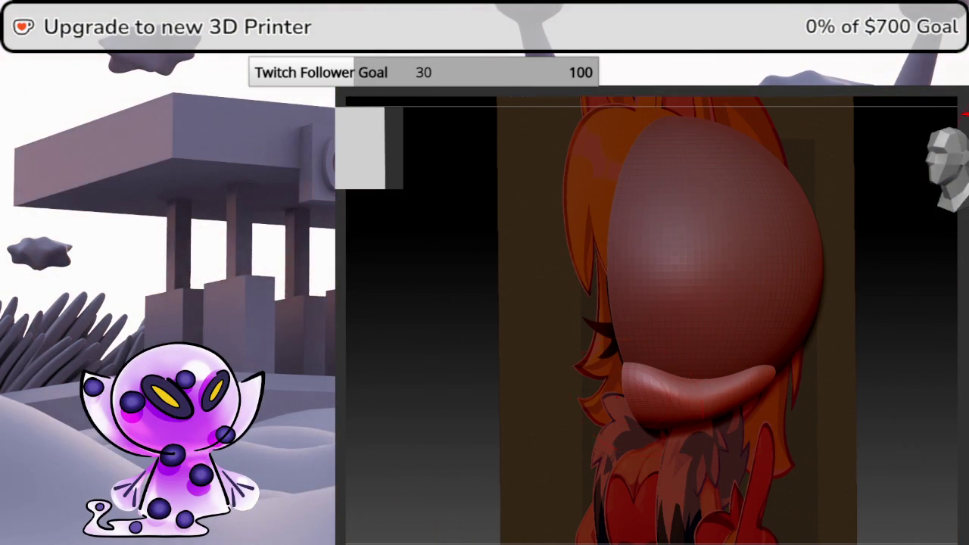
{"action": "mouse_move", "coordinate": [338, 95]}
{"action": "right_mouse_down", "text": "ctrl"}
{"action": "mouse_move", "coordinate": [739, 88]}
{"action": "mouse_move", "coordinate": [337, 91]}
{"action": "right_mouse_up", "text": "ctrl"}
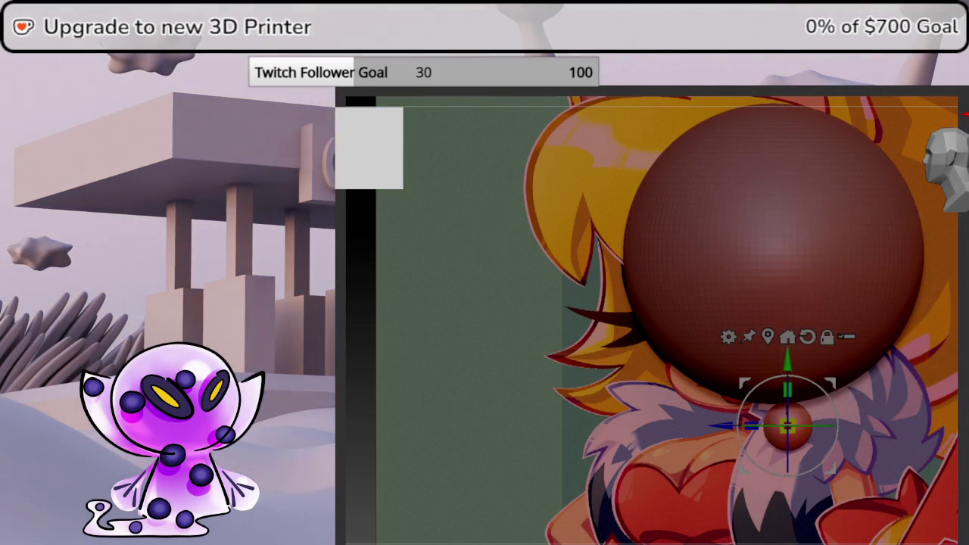
- Solo the small new sphere and adjust its scale
{"action": "key", "text": "ctrl+z"}
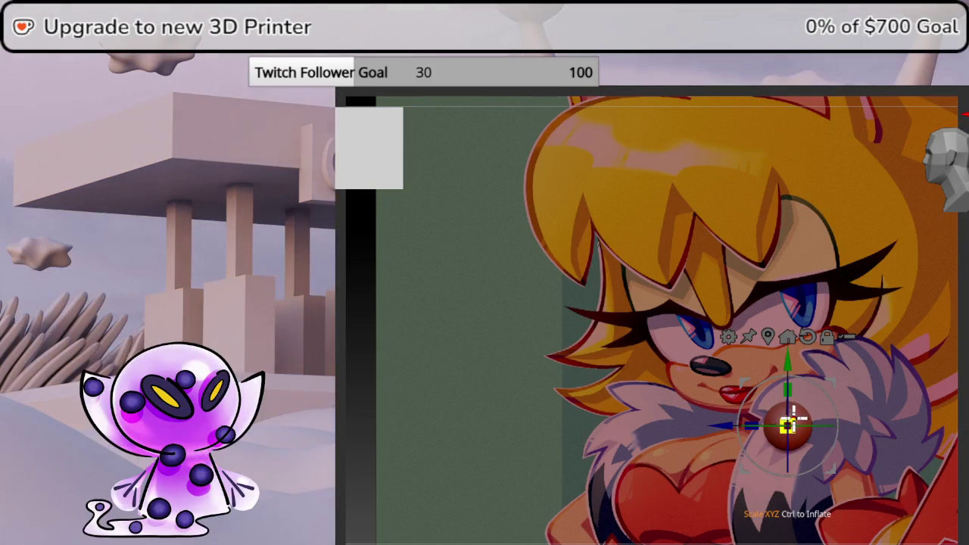
{"action": "left_click_drag", "start_coordinate": [801, 415], "coordinate": [810, 409]}
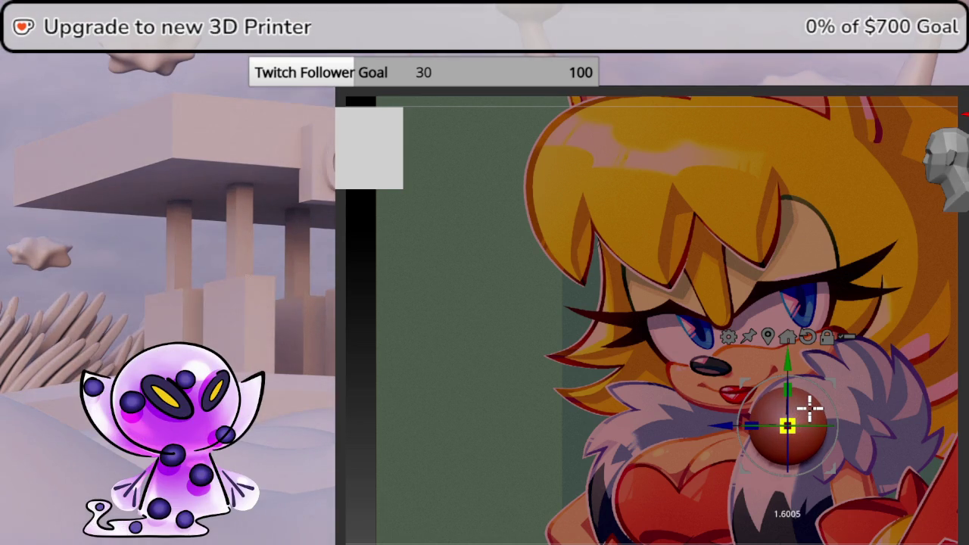
{"action": "mouse_move", "coordinate": [809, 409]}
{"action": "left_mouse_down"}
{"action": "mouse_move", "coordinate": [818, 364]}
{"action": "mouse_move", "coordinate": [801, 372]}
{"action": "left_mouse_up"}
{"action": "left_click", "coordinate": [805, 450]}
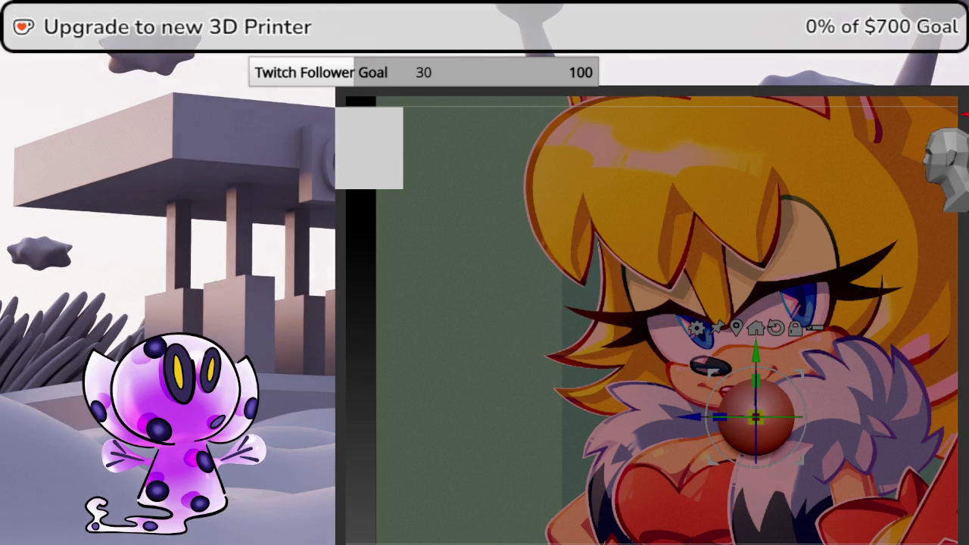
- Switch to side view, frame the sphere, and realign the gizmo
{"action": "left_click", "coordinate": [939, 184]}
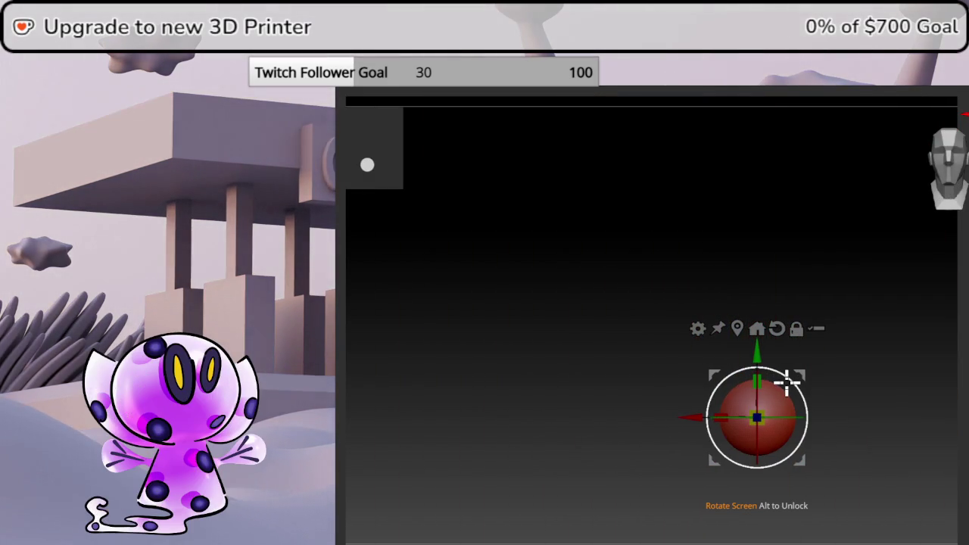
{"action": "key", "text": "f"}
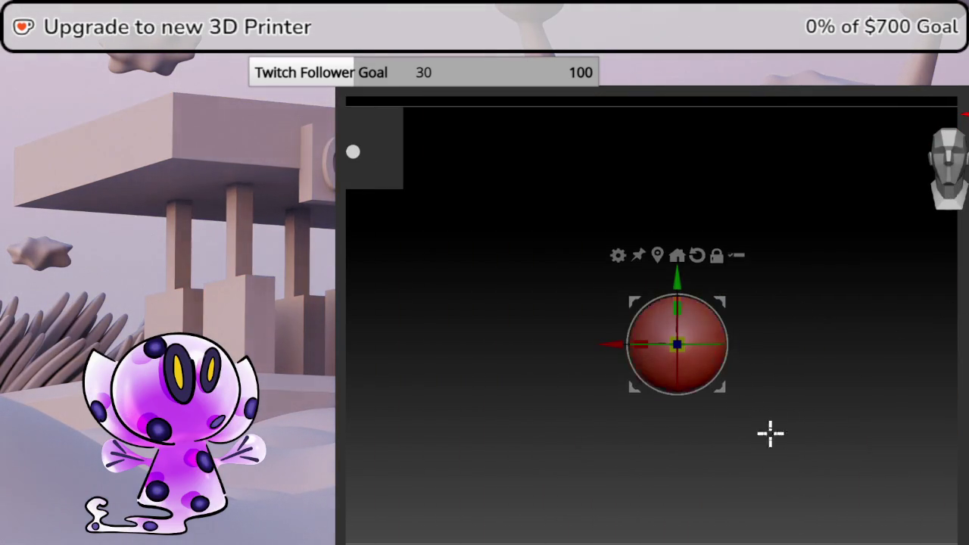
{"action": "mouse_move", "coordinate": [693, 294]}
{"action": "left_mouse_down"}
{"action": "mouse_move", "coordinate": [735, 346]}
{"action": "mouse_move", "coordinate": [736, 419]}
{"action": "mouse_move", "coordinate": [722, 371]}
{"action": "left_mouse_up"}
{"action": "key", "text": "space"}
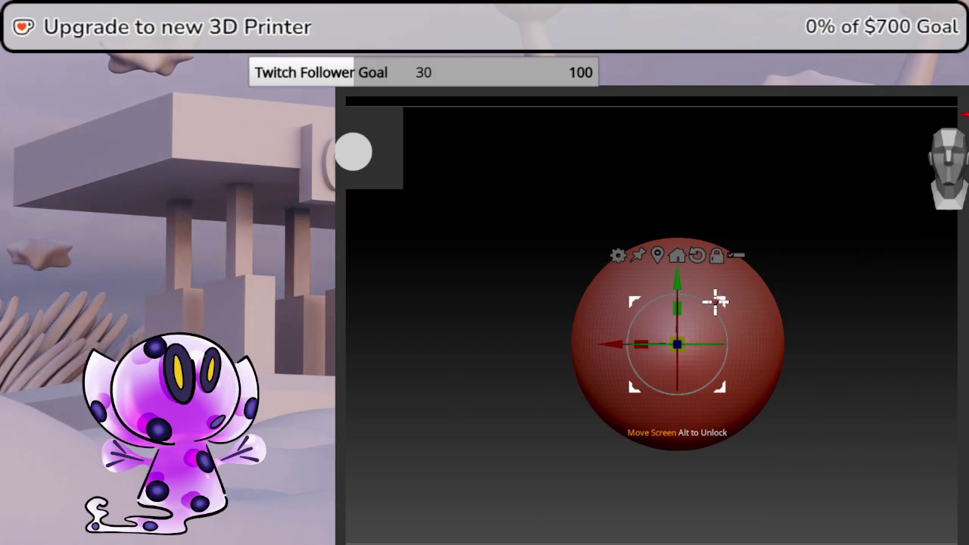
{"action": "left_click_drag", "start_coordinate": [738, 407], "coordinate": [732, 415]}
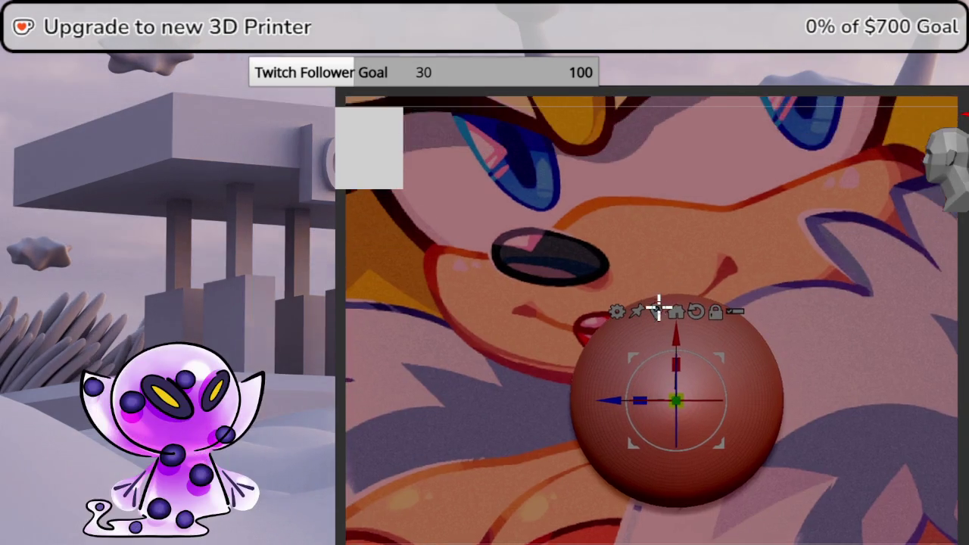
{"action": "scroll", "coordinate": [658, 308], "scroll_direction": "down", "scroll_amount": 2}
{"action": "mouse_move", "coordinate": [714, 342]}
{"action": "left_mouse_down", "text": "alt"}
{"action": "mouse_move", "coordinate": [759, 378]}
{"action": "mouse_move", "coordinate": [742, 298]}
{"action": "mouse_move", "coordinate": [724, 288]}
{"action": "left_mouse_up", "text": "alt"}
- Resize the sphere to fit the reference nose
{"action": "left_click_drag", "start_coordinate": [687, 326], "coordinate": [682, 341]}
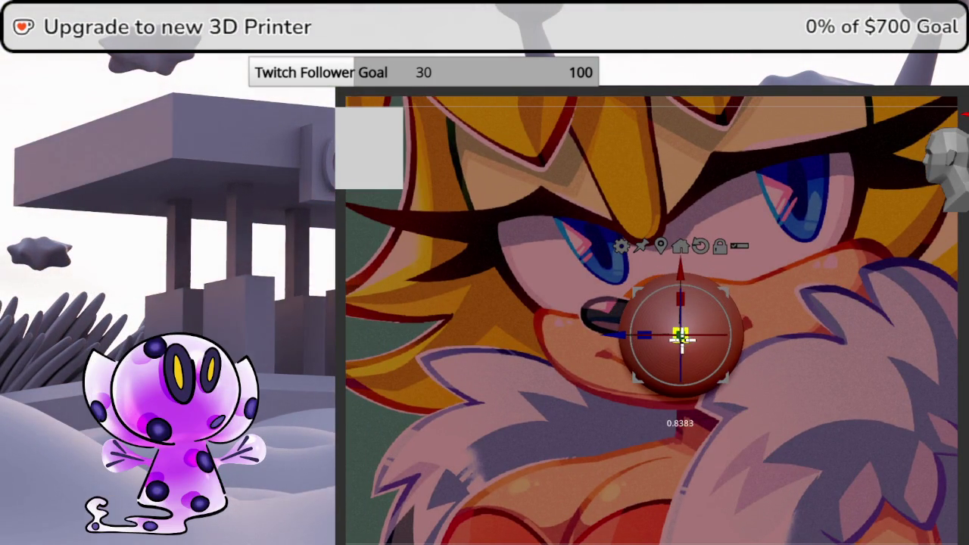
{"action": "left_click_drag", "start_coordinate": [725, 288], "coordinate": [727, 299]}
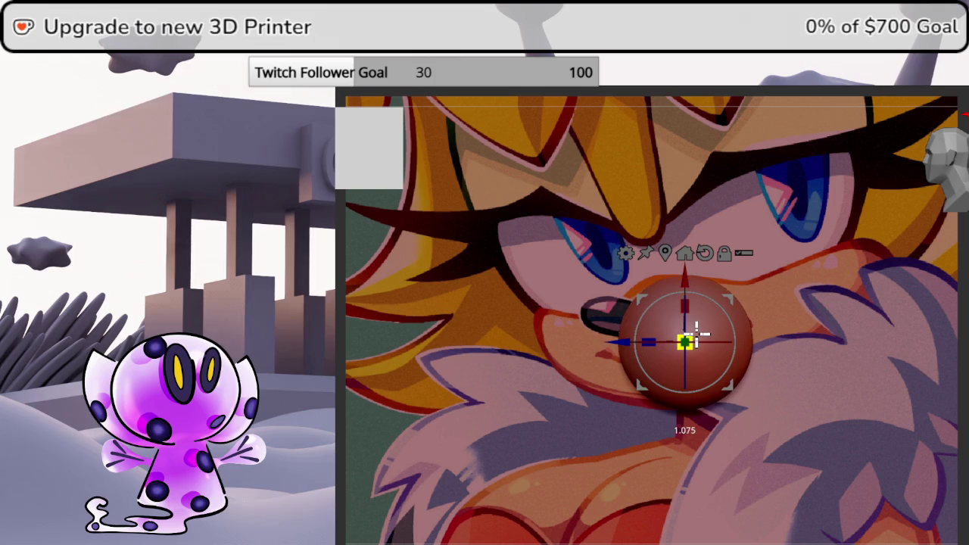
{"action": "left_click_drag", "start_coordinate": [697, 332], "coordinate": [698, 331]}
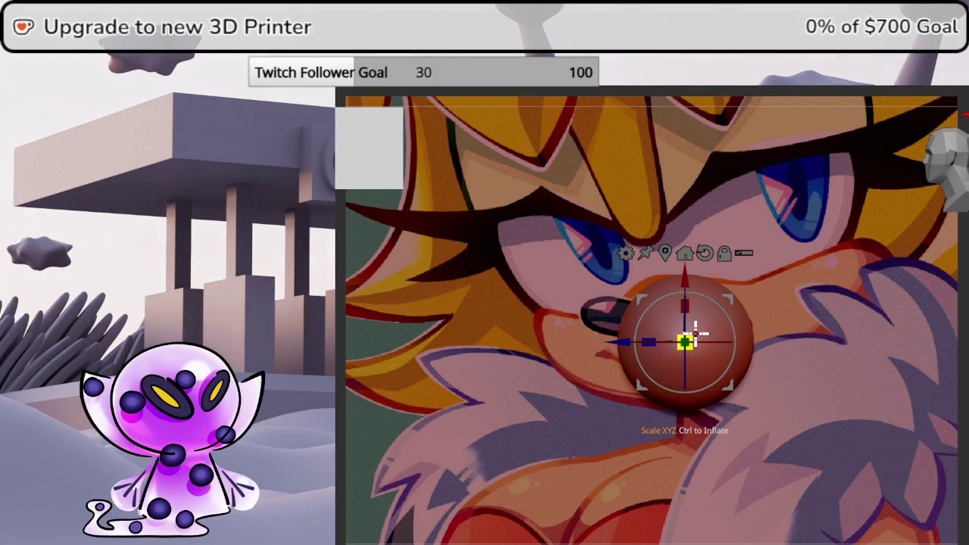
- Hide the reference and stretch the sphere sideways into a wide flat ellipsoid
{"action": "left_click", "coordinate": [948, 171]}
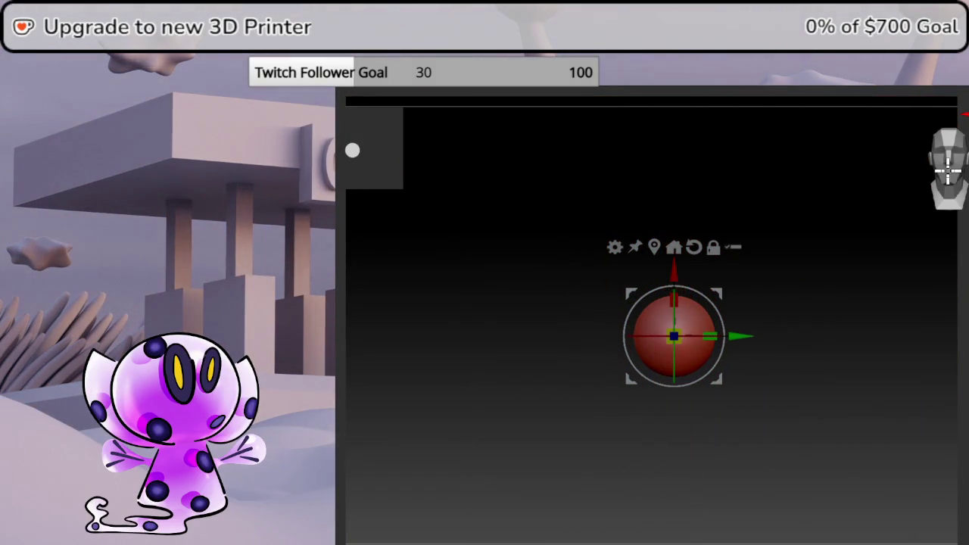
{"action": "left_click_drag", "start_coordinate": [710, 333], "coordinate": [800, 305]}
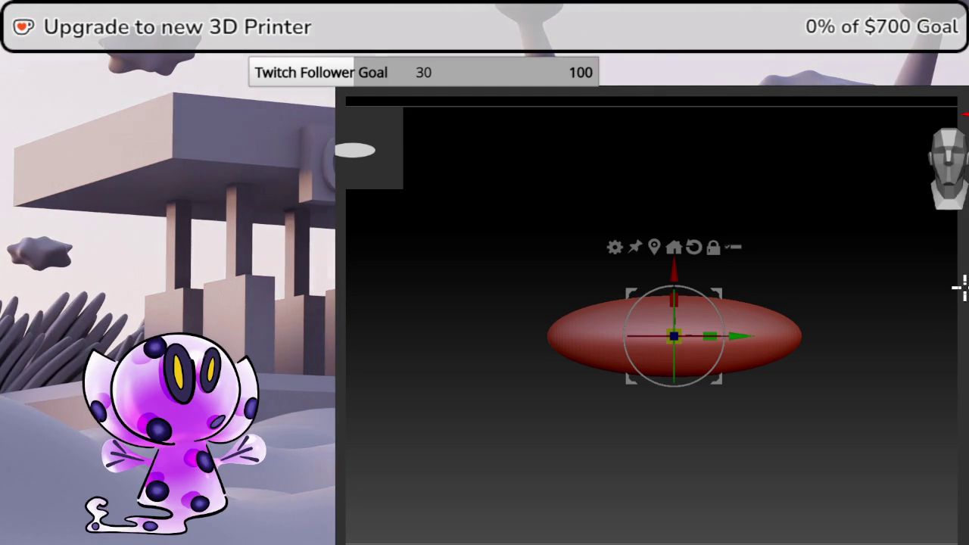
{"action": "left_click", "coordinate": [616, 246]}
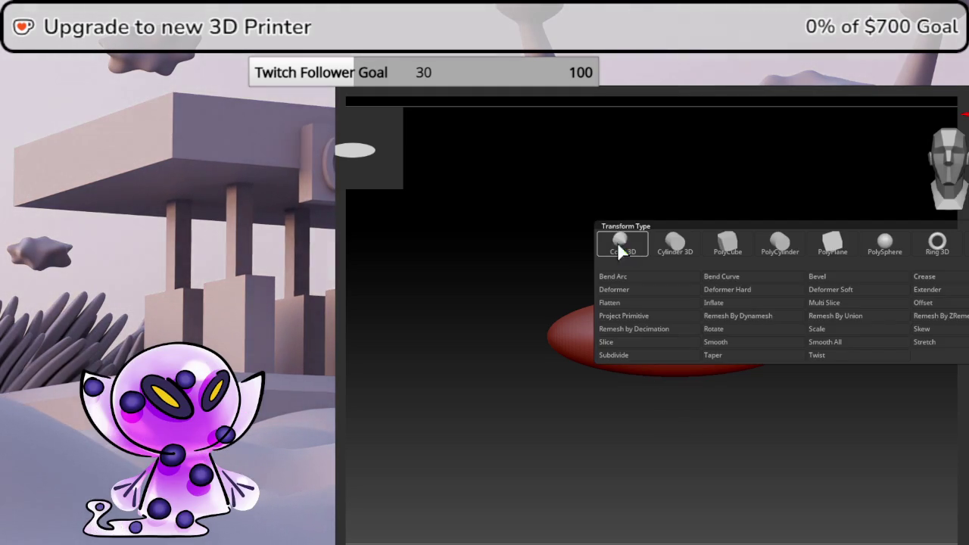
- Add a one-point Bend Curve deformer and bend the ellipsoid into a curve
{"action": "left_click", "coordinate": [723, 277]}
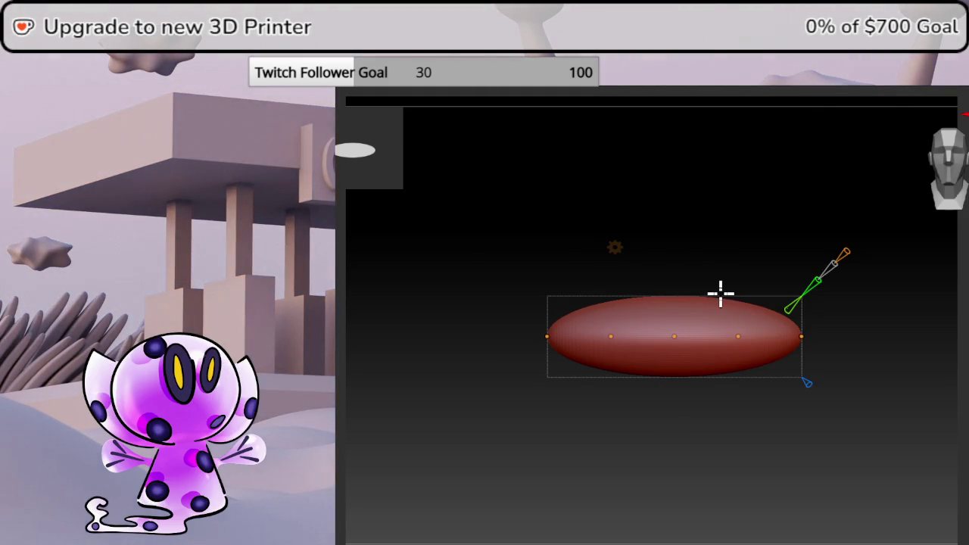
{"action": "left_click_drag", "start_coordinate": [843, 253], "coordinate": [845, 253]}
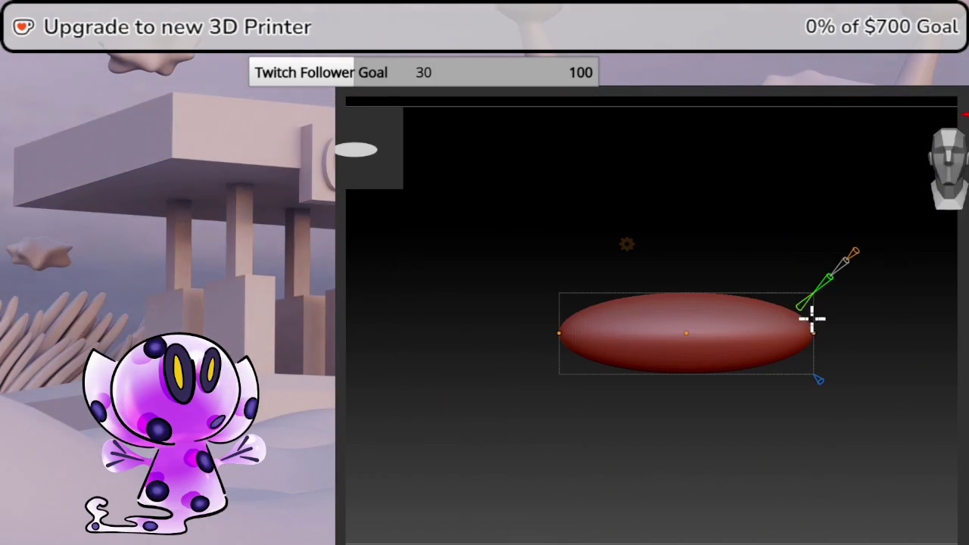
{"action": "left_click_drag", "start_coordinate": [814, 331], "coordinate": [816, 253]}
{"action": "mouse_move", "coordinate": [704, 320]}
{"action": "left_mouse_down"}
{"action": "mouse_move", "coordinate": [686, 327]}
{"action": "mouse_move", "coordinate": [685, 361]}
{"action": "left_mouse_up"}
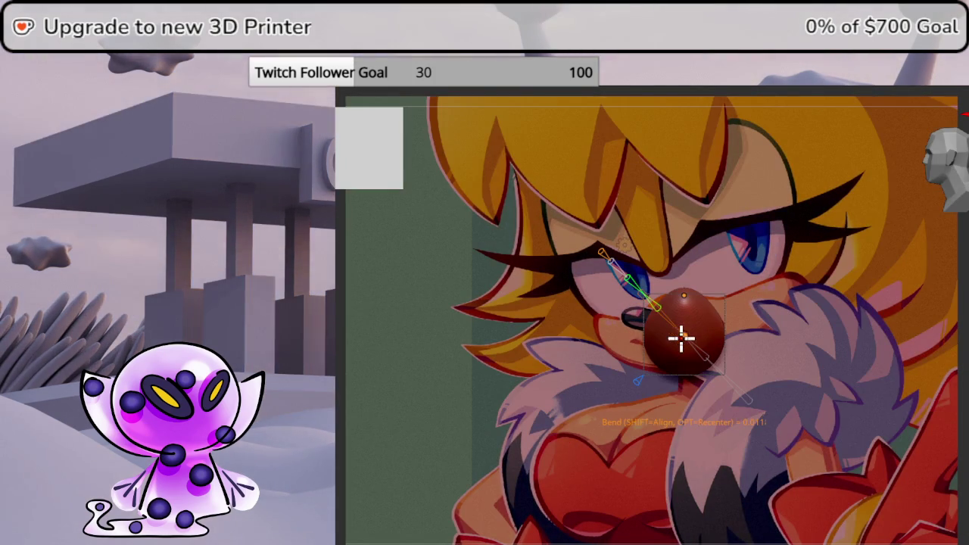
- Move the bent shape over the reference nose and pull its ends into shape
{"action": "left_click_drag", "start_coordinate": [681, 337], "coordinate": [645, 334]}
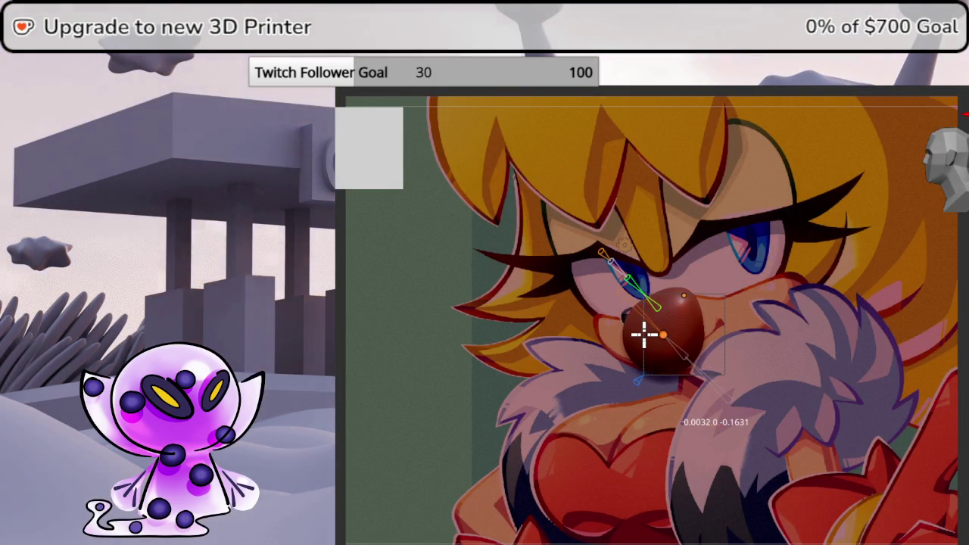
{"action": "left_click", "coordinate": [645, 334]}
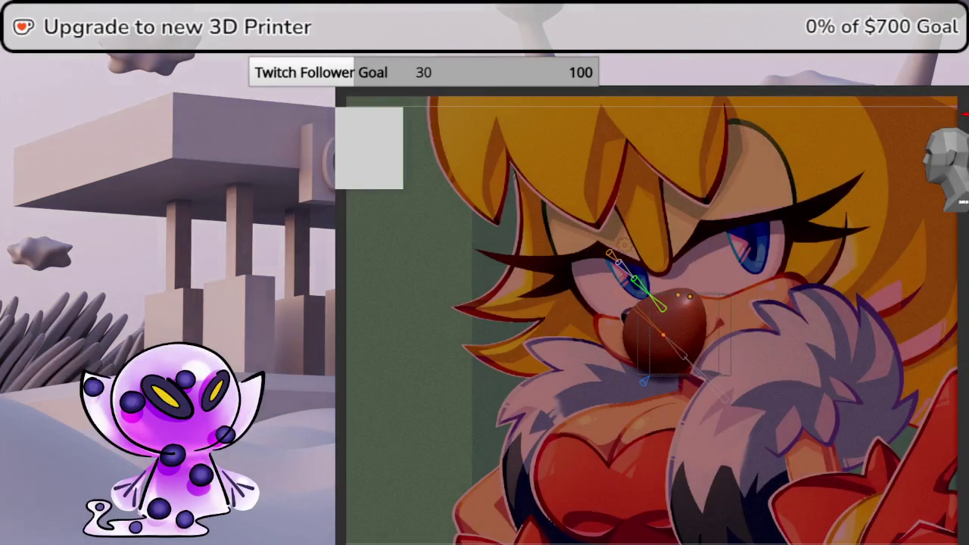
{"action": "left_click_drag", "start_coordinate": [684, 296], "coordinate": [829, 277]}
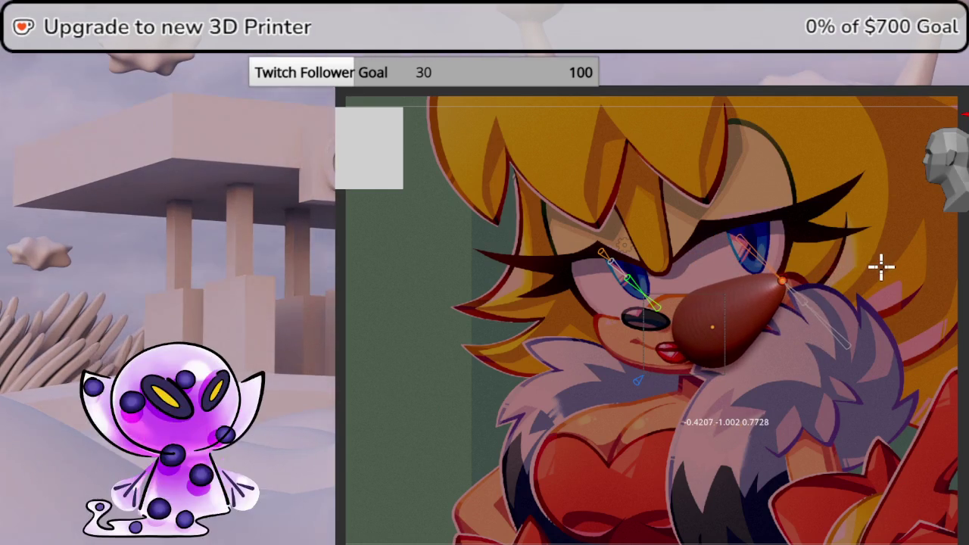
{"action": "left_click_drag", "start_coordinate": [828, 277], "coordinate": [886, 270]}
{"action": "left_click_drag", "start_coordinate": [716, 321], "coordinate": [656, 333]}
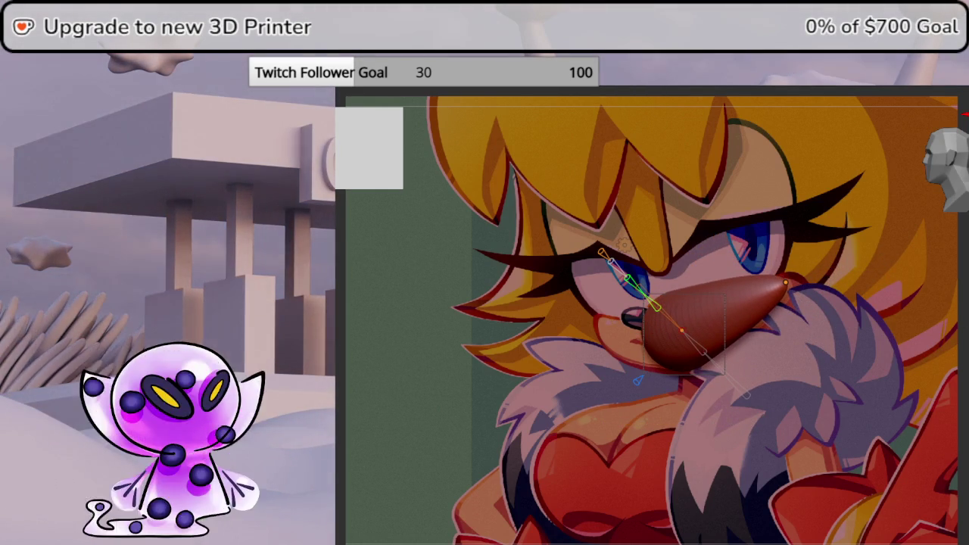
- Check the arched tube from front and side views, then show the sphere head
{"action": "key", "text": "KP_0"}
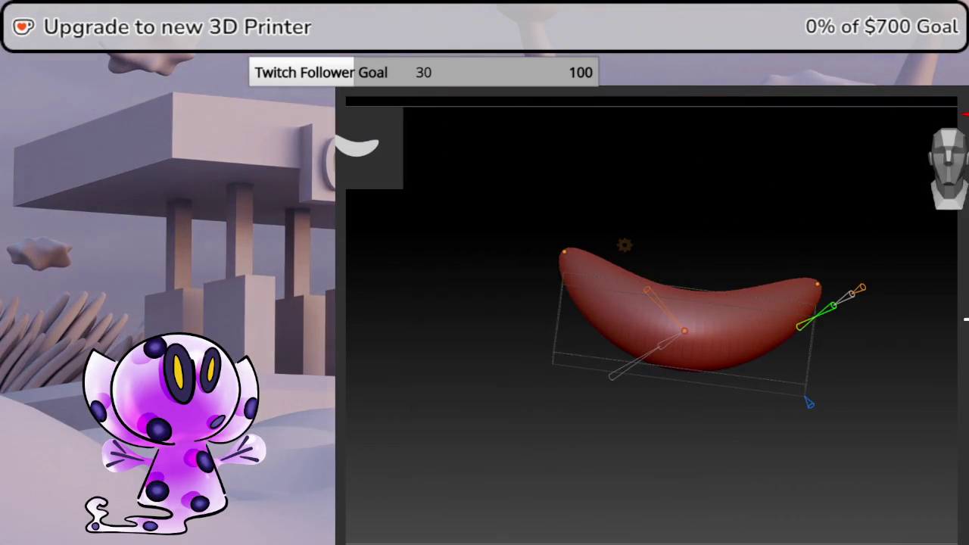
{"action": "key", "text": "KP_1"}
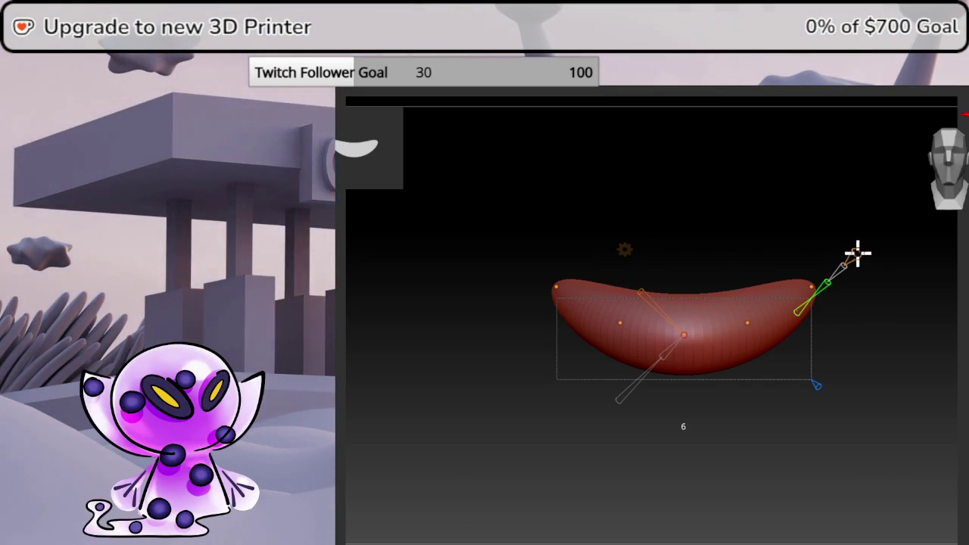
{"action": "key", "text": "KP_3"}
{"action": "key", "text": "KP_1"}
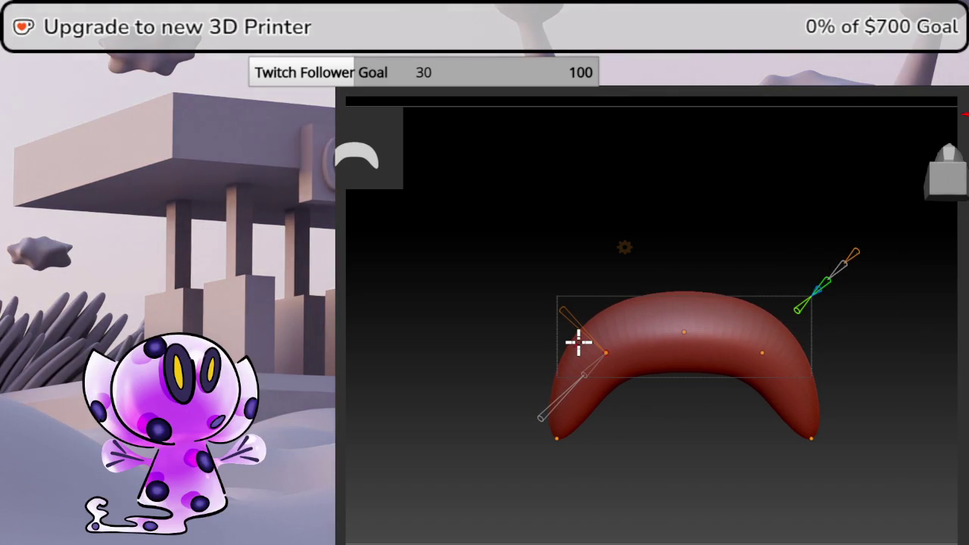
{"action": "mouse_move", "coordinate": [894, 209]}
{"action": "left_mouse_down"}
{"action": "mouse_move", "coordinate": [947, 198]}
{"action": "mouse_move", "coordinate": [960, 162]}
{"action": "left_mouse_up"}
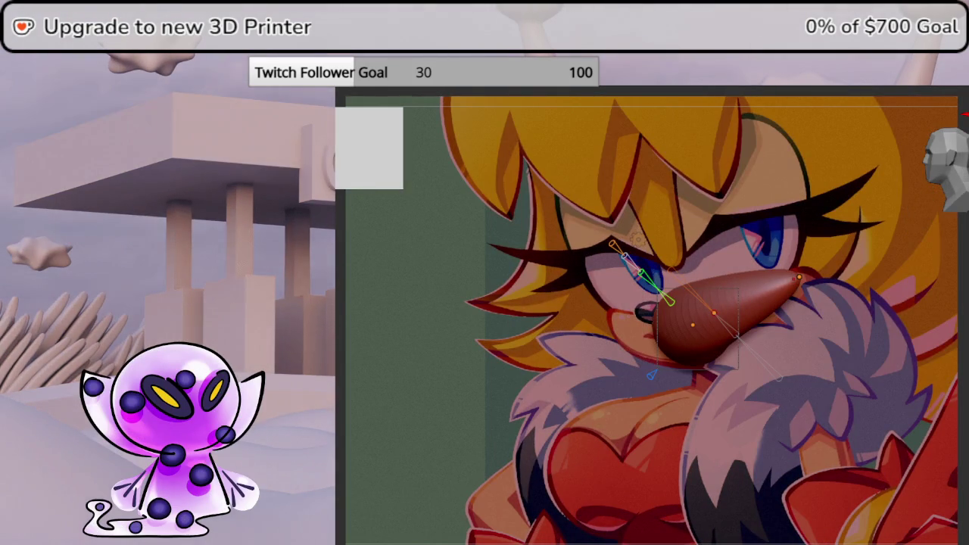
{"action": "left_click", "coordinate": [876, 303]}
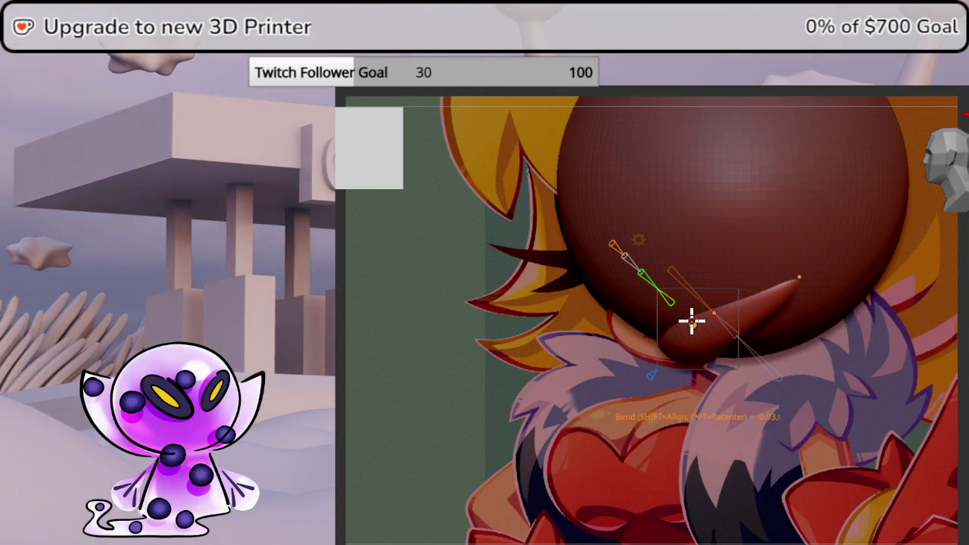
- Thicken the tube slightly and switch Transform Type to Gizmo 3D
{"action": "left_click_drag", "start_coordinate": [820, 300], "coordinate": [833, 307]}
{"action": "left_click_drag", "start_coordinate": [901, 318], "coordinate": [911, 301]}
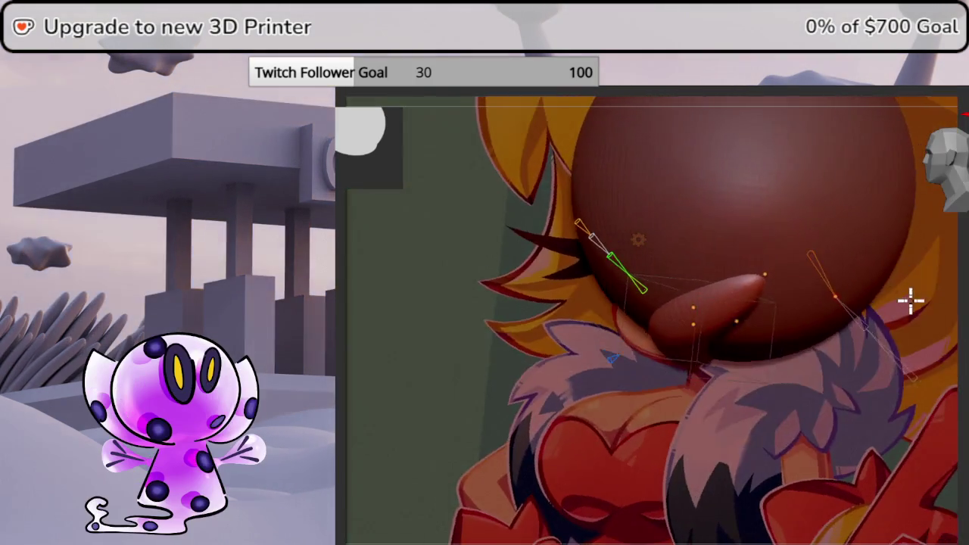
{"action": "middle_click_drag", "start_coordinate": [911, 301], "coordinate": [893, 305]}
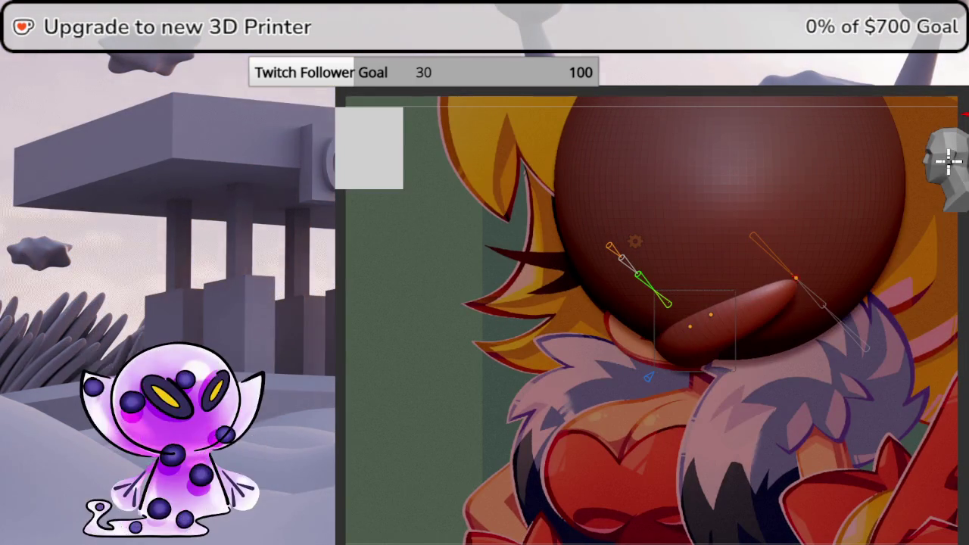
{"action": "left_click", "coordinate": [636, 239]}
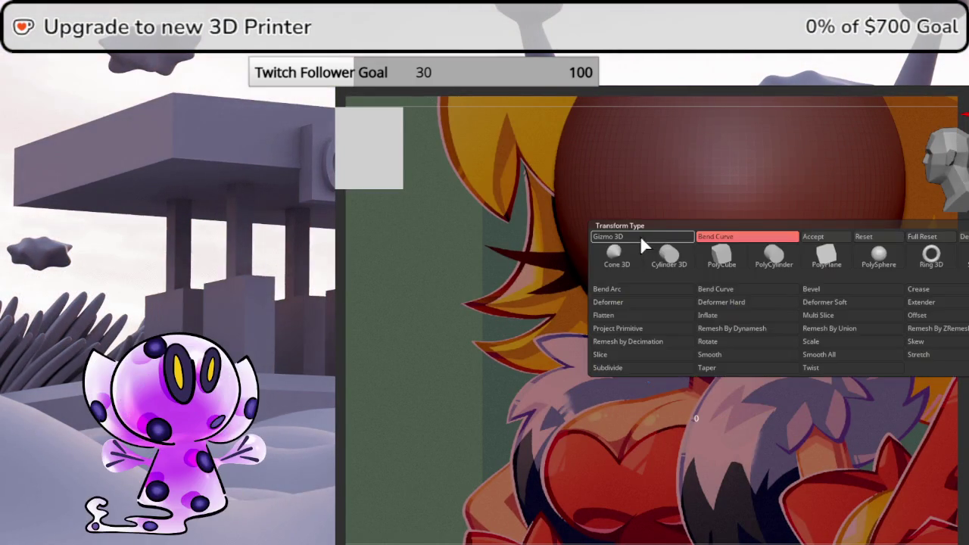
{"action": "left_click", "coordinate": [643, 236]}
- Move the tube left, scale it to about 1.4, and rotate it about -90° under the head
{"action": "left_click_drag", "start_coordinate": [621, 331], "coordinate": [566, 191]}
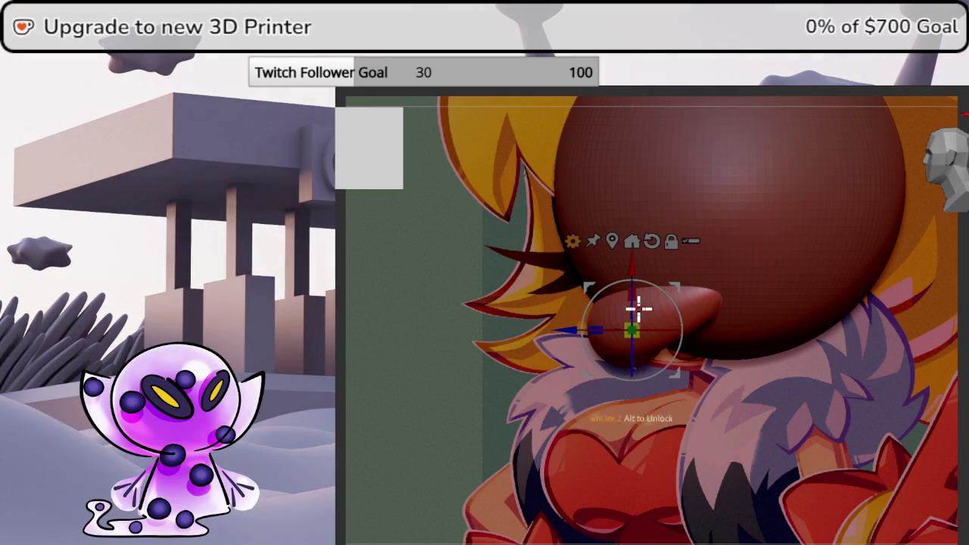
{"action": "mouse_move", "coordinate": [649, 313]}
{"action": "left_mouse_down"}
{"action": "mouse_move", "coordinate": [672, 291]}
{"action": "mouse_move", "coordinate": [697, 311]}
{"action": "mouse_move", "coordinate": [697, 293]}
{"action": "left_mouse_up"}
{"action": "mouse_move", "coordinate": [744, 321]}
{"action": "left_mouse_down"}
{"action": "mouse_move", "coordinate": [943, 264]}
{"action": "mouse_move", "coordinate": [939, 280]}
{"action": "mouse_move", "coordinate": [954, 227]}
{"action": "left_mouse_up"}
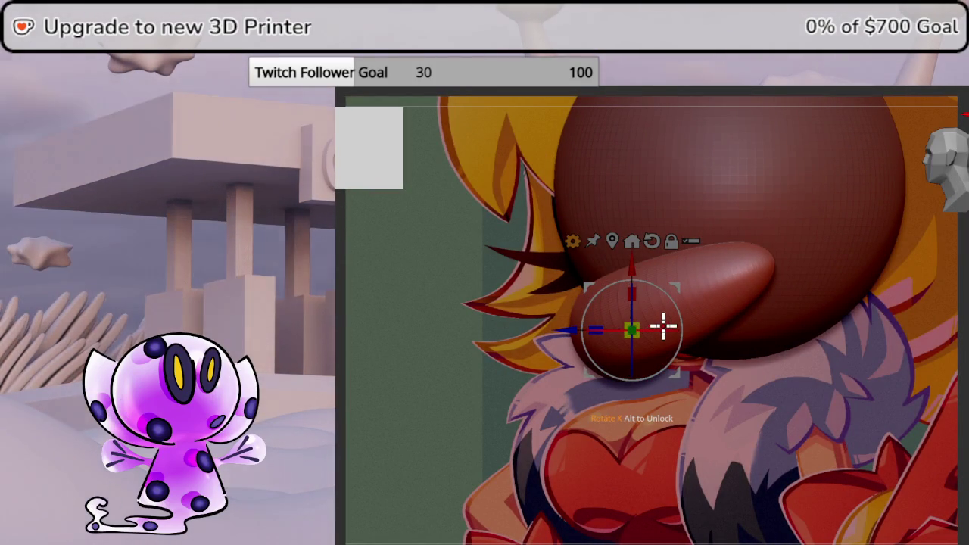
{"action": "left_click_drag", "start_coordinate": [662, 326], "coordinate": [746, 321]}
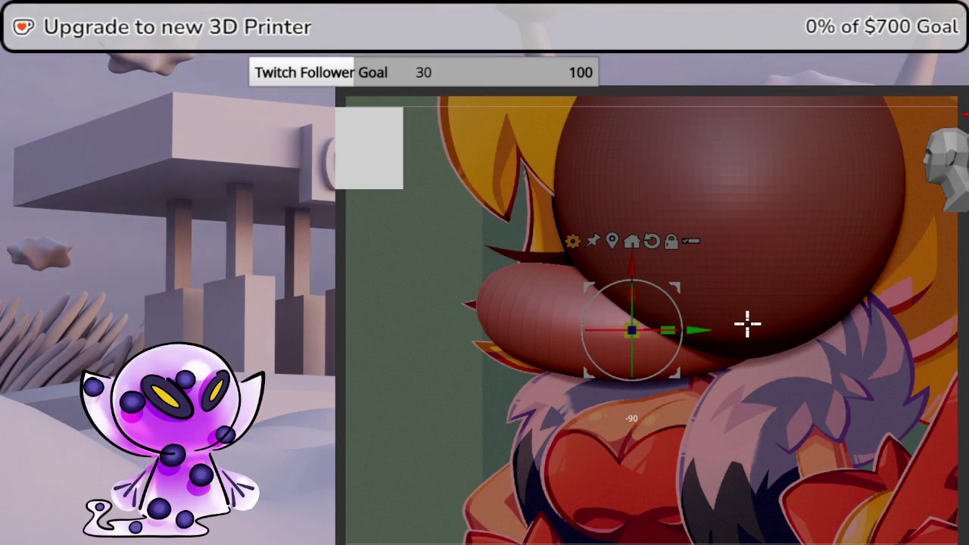
{"action": "mouse_move", "coordinate": [714, 340]}
{"action": "right_mouse_down"}
{"action": "mouse_move", "coordinate": [675, 396]}
{"action": "mouse_move", "coordinate": [614, 440]}
{"action": "right_mouse_up"}
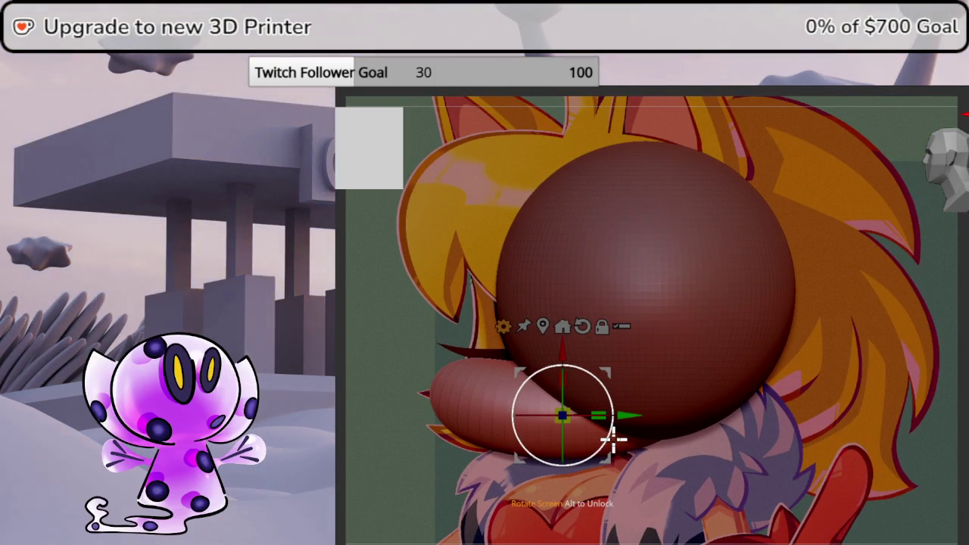
{"action": "left_click", "coordinate": [562, 326]}
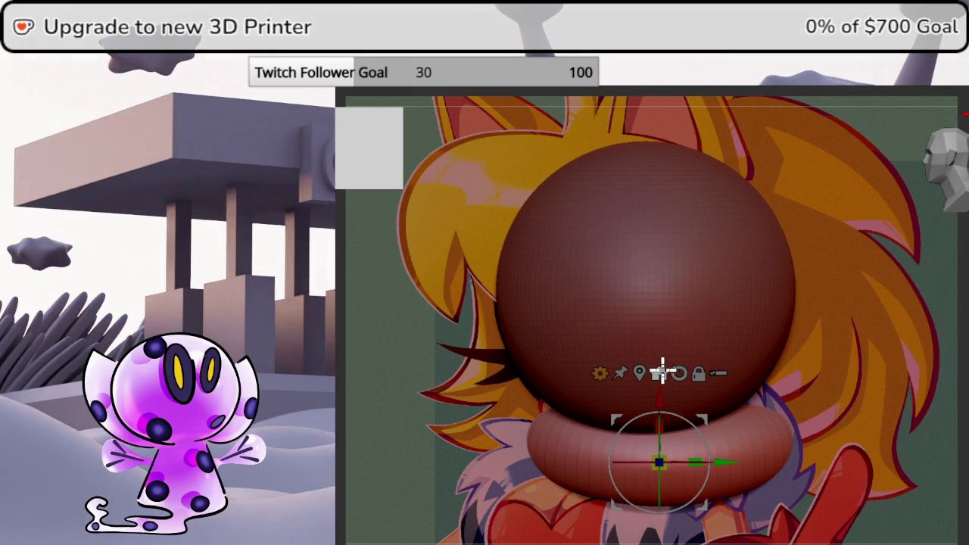
- Center the sphere head with Mesh To Axis and raise it above the muzzle band
{"action": "left_click", "coordinate": [661, 371]}
{"action": "left_click", "coordinate": [644, 202]}
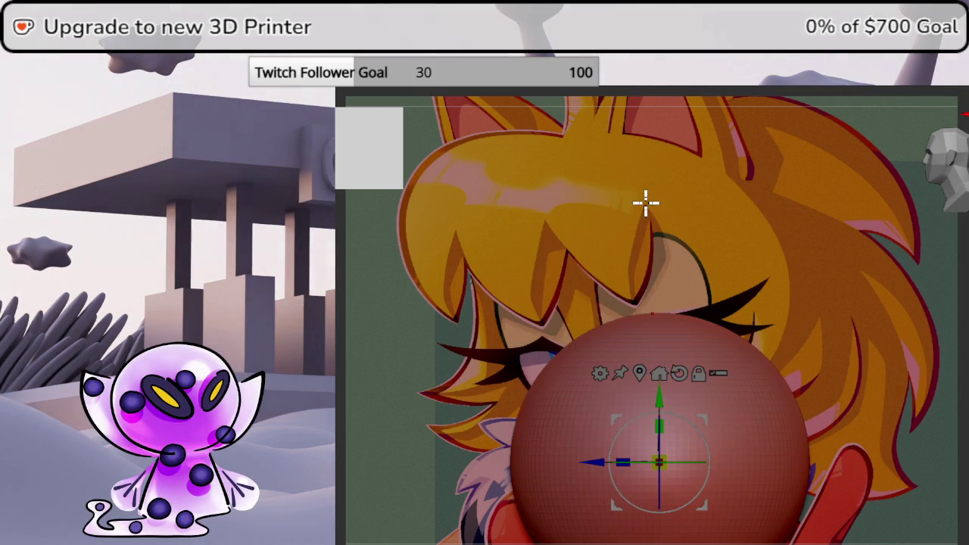
{"action": "mouse_move", "coordinate": [659, 403]}
{"action": "left_mouse_down"}
{"action": "mouse_move", "coordinate": [687, 190]}
{"action": "mouse_move", "coordinate": [688, 231]}
{"action": "left_mouse_up"}
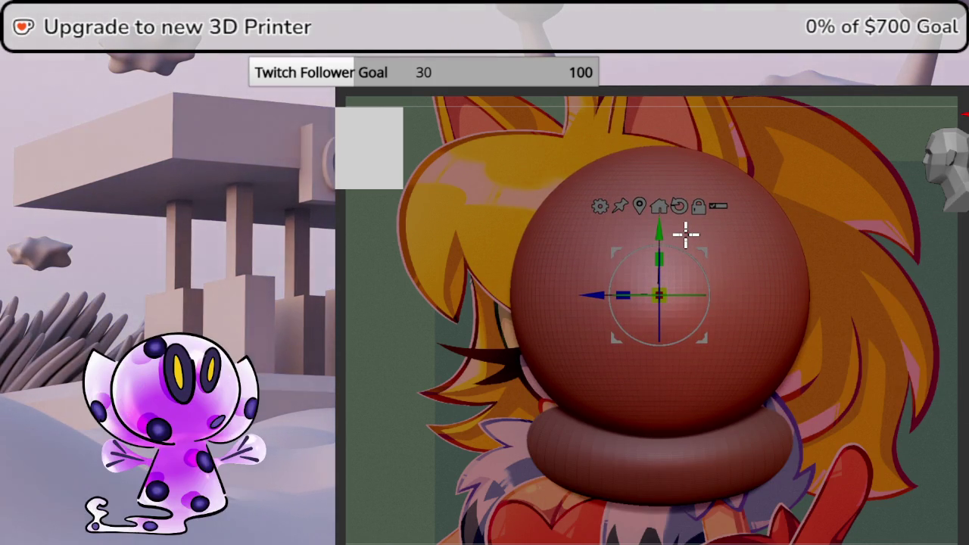
{"action": "right_click_drag", "start_coordinate": [688, 231], "coordinate": [932, 296], "text": "shift"}
{"action": "left_click", "coordinate": [958, 184]}
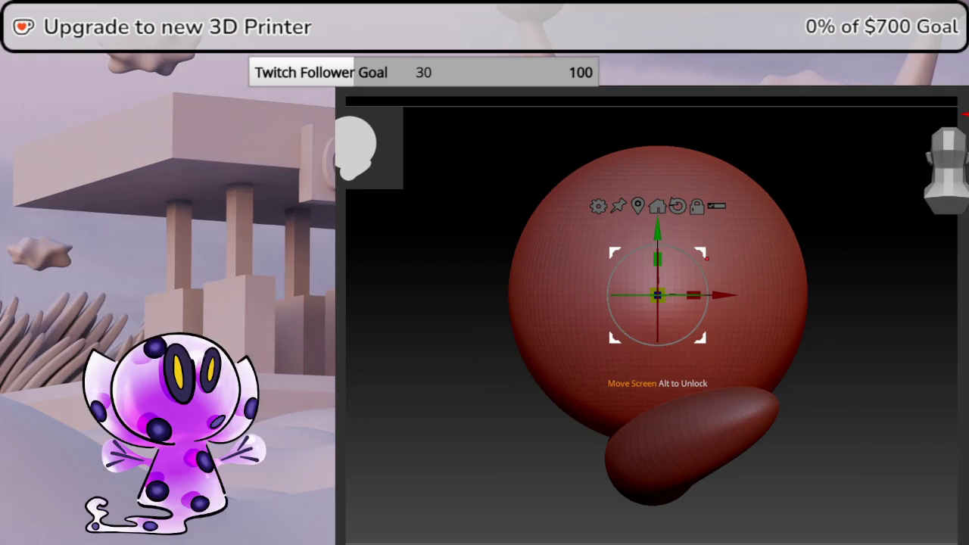
- Move the muzzle band up so it sits under the head over the front reference
{"action": "left_click", "coordinate": [708, 417]}
{"action": "mouse_move", "coordinate": [708, 417]}
{"action": "left_mouse_down"}
{"action": "mouse_move", "coordinate": [649, 392]}
{"action": "mouse_move", "coordinate": [617, 352]}
{"action": "left_mouse_up"}
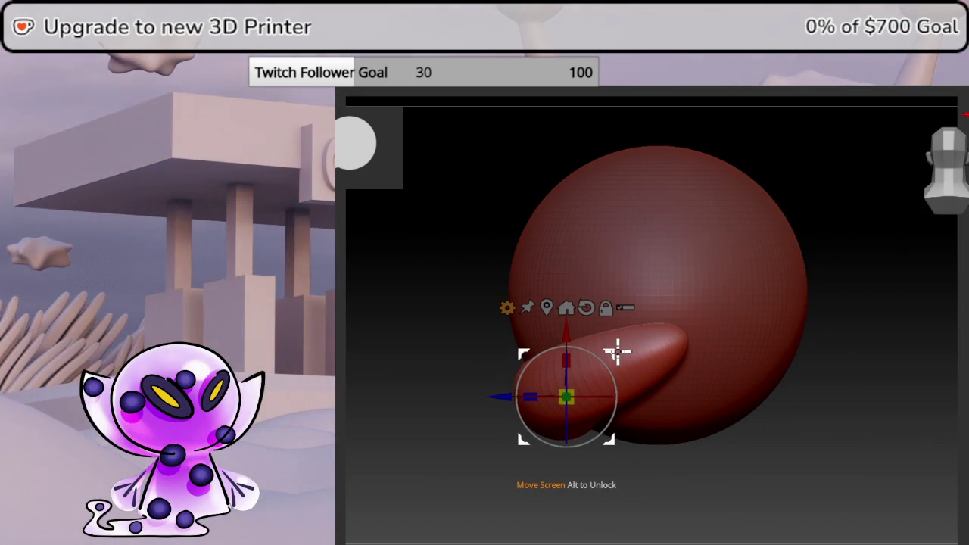
{"action": "left_click_drag", "start_coordinate": [891, 283], "coordinate": [952, 277], "text": "shift"}
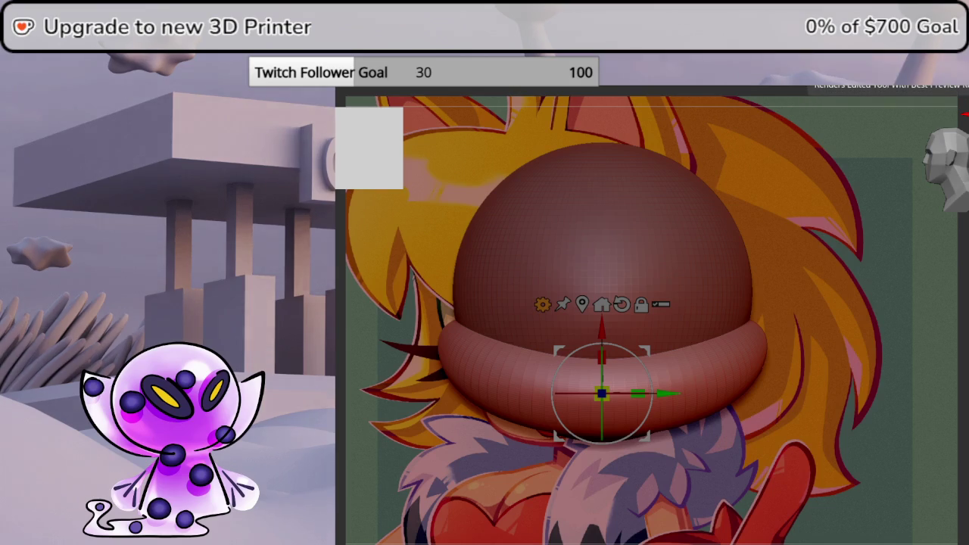
{"action": "mouse_move", "coordinate": [602, 318]}
{"action": "left_mouse_down"}
{"action": "mouse_move", "coordinate": [619, 284]}
{"action": "mouse_move", "coordinate": [634, 368]}
{"action": "left_mouse_up"}
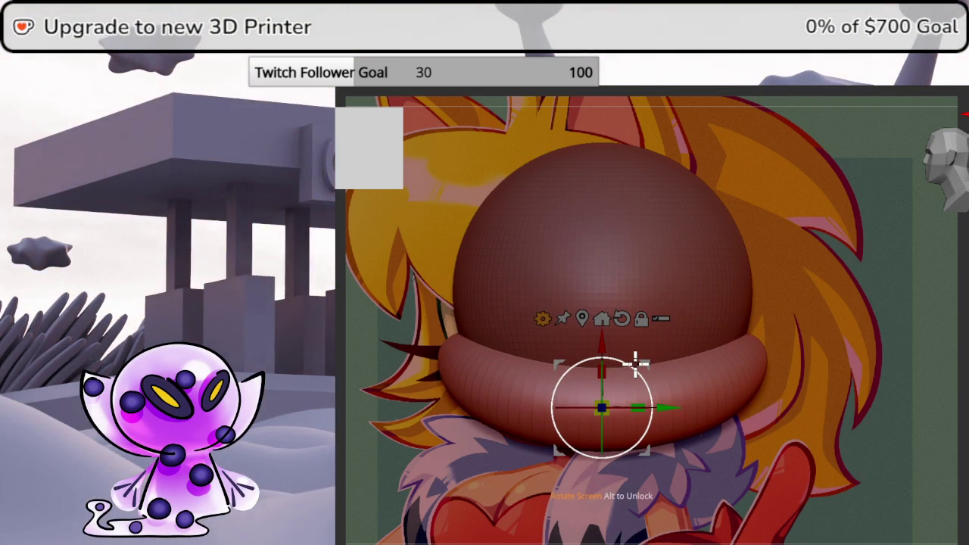
- Reselect the band, reset the gizmo orientation to world axes, and return to Draw mode
{"action": "left_click", "coordinate": [565, 87]}
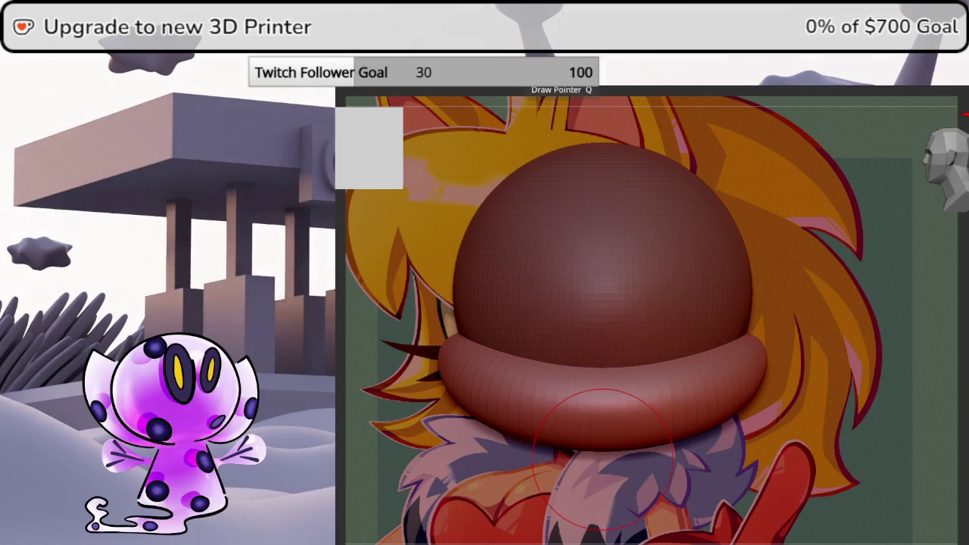
{"action": "key", "text": "space"}
{"action": "left_click", "coordinate": [757, 360], "text": "alt"}
{"action": "key", "text": "space"}
{"action": "left_click", "coordinate": [827, 317]}
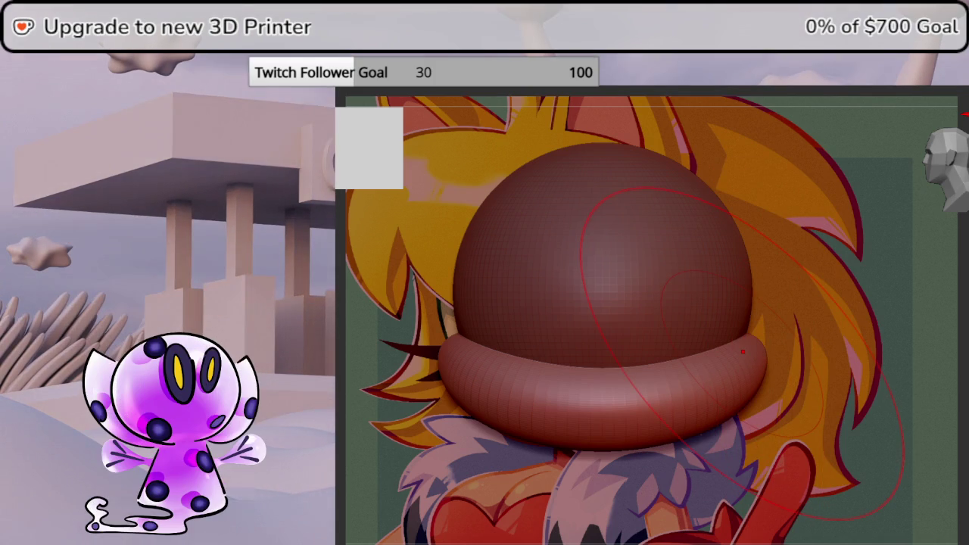
{"action": "key", "text": "w"}
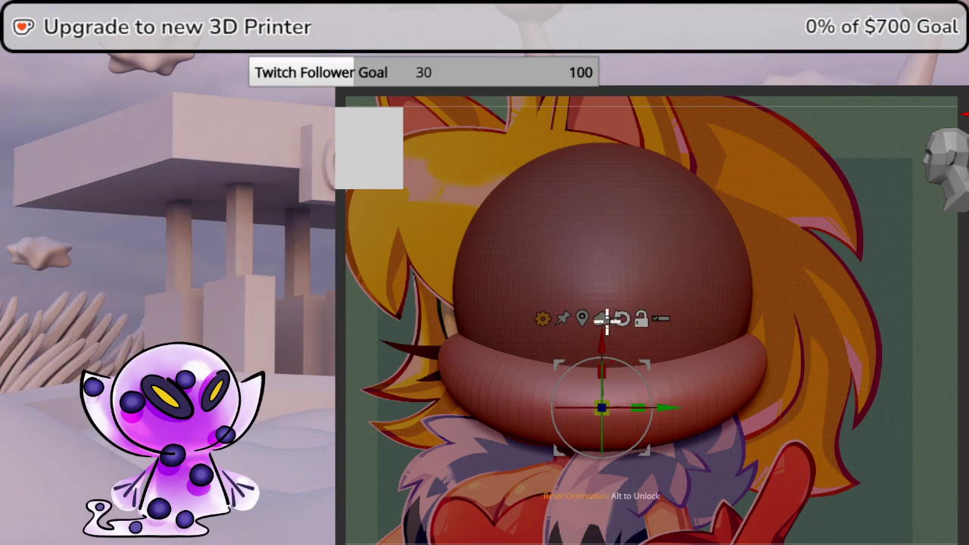
{"action": "left_click", "coordinate": [620, 302]}
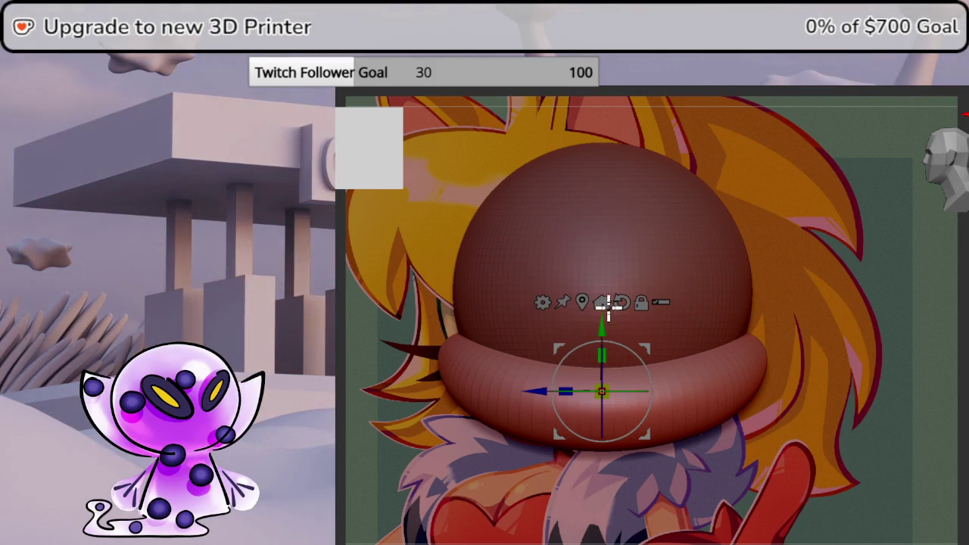
{"action": "key", "text": "q"}
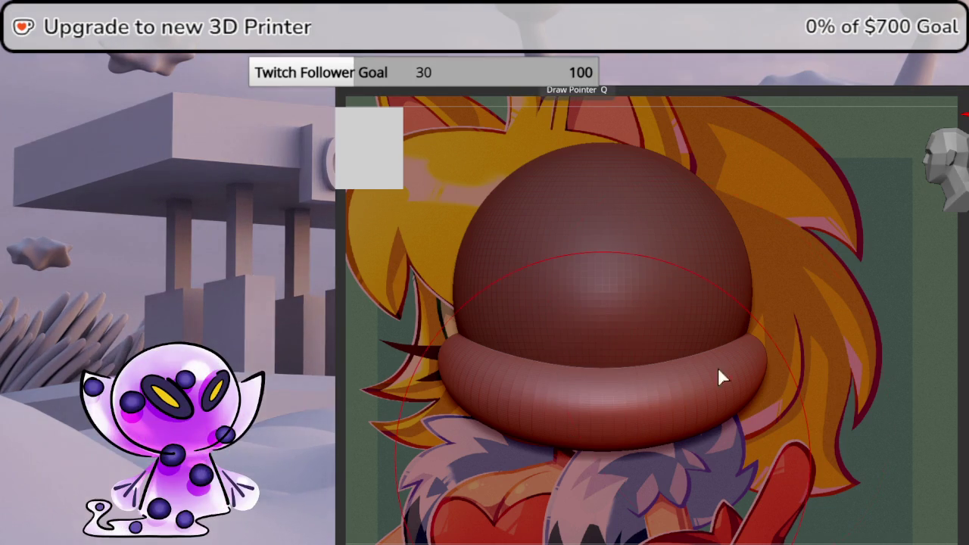